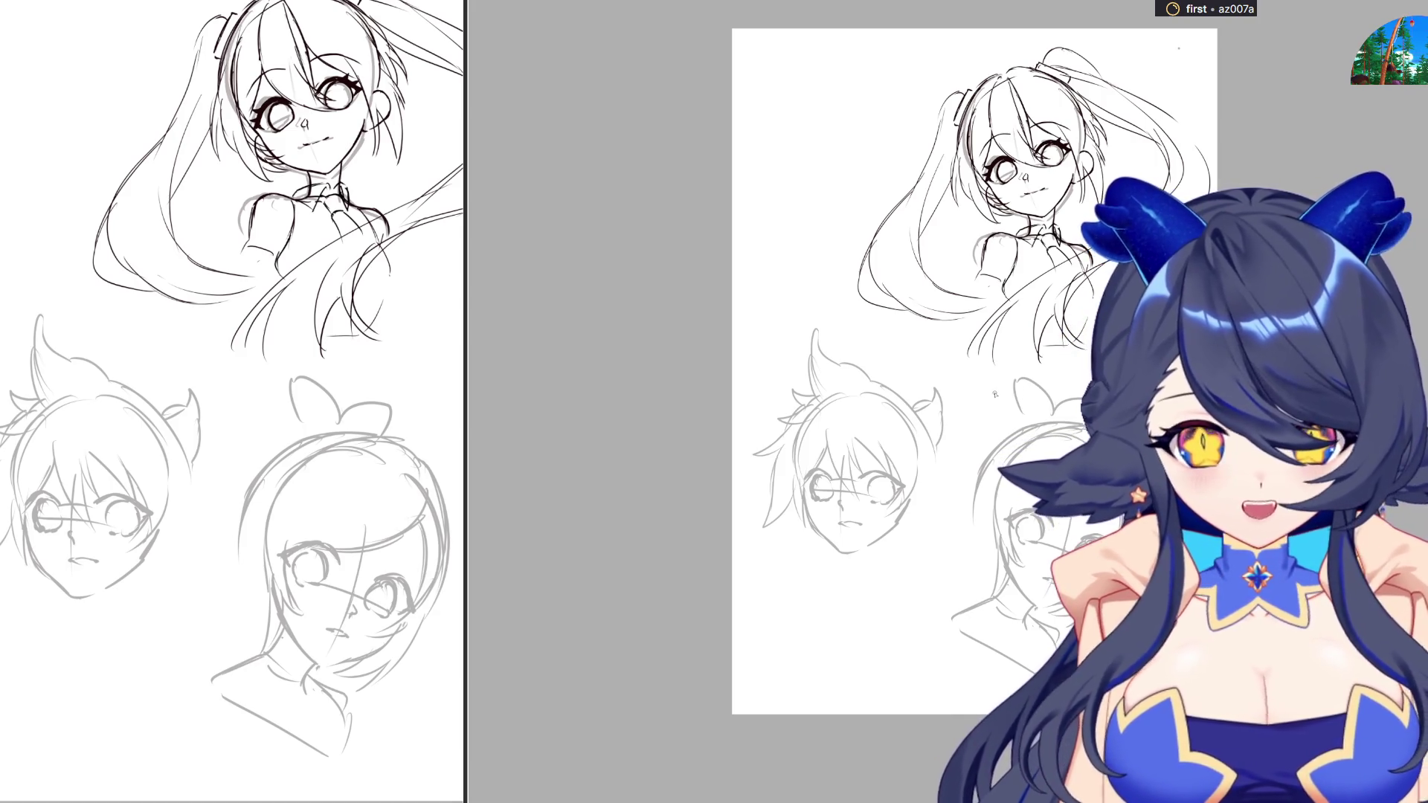
# Zoom in on the boy's head sketch so it fills the working view
pyautogui.scroll(5, 821, 528)
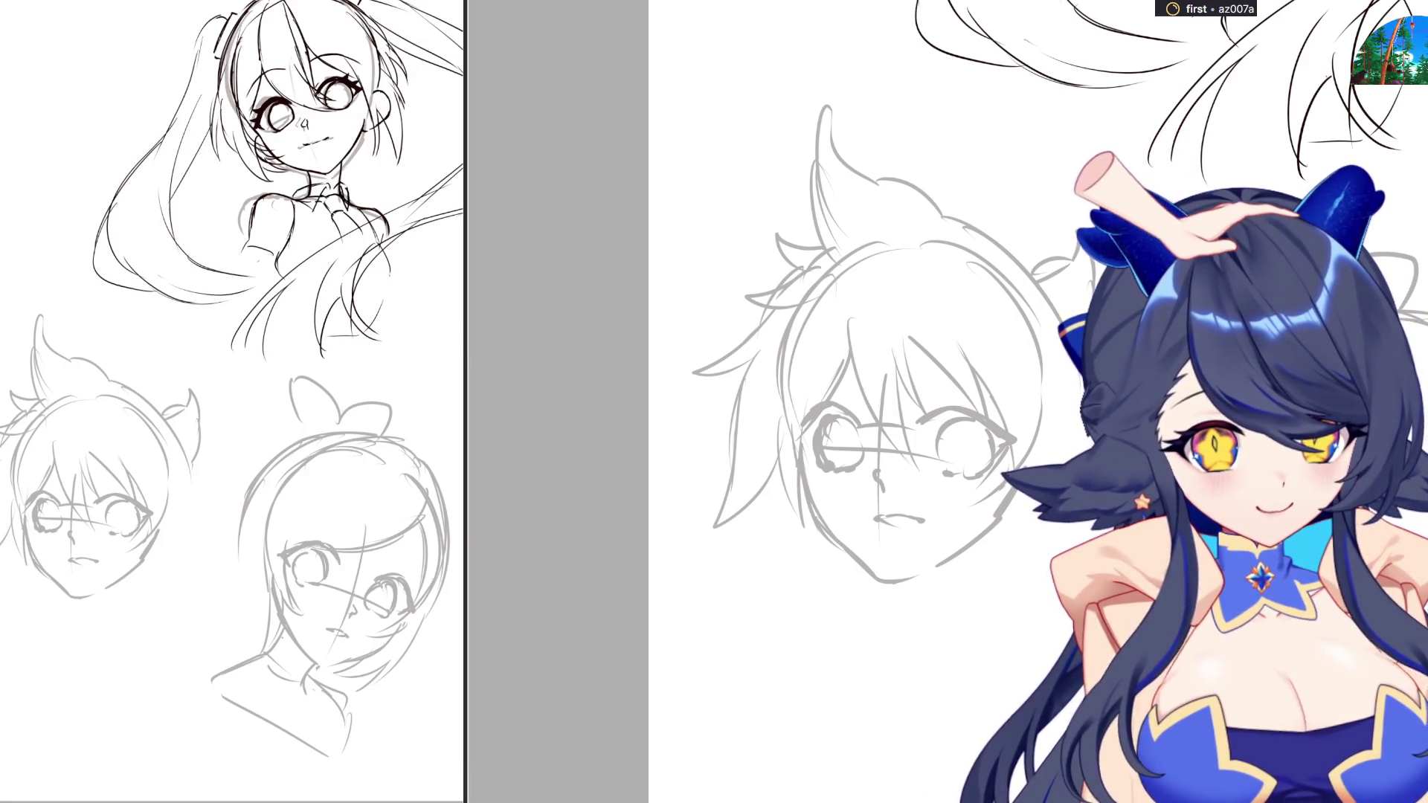
pyautogui.scroll(-3, 988, 464)
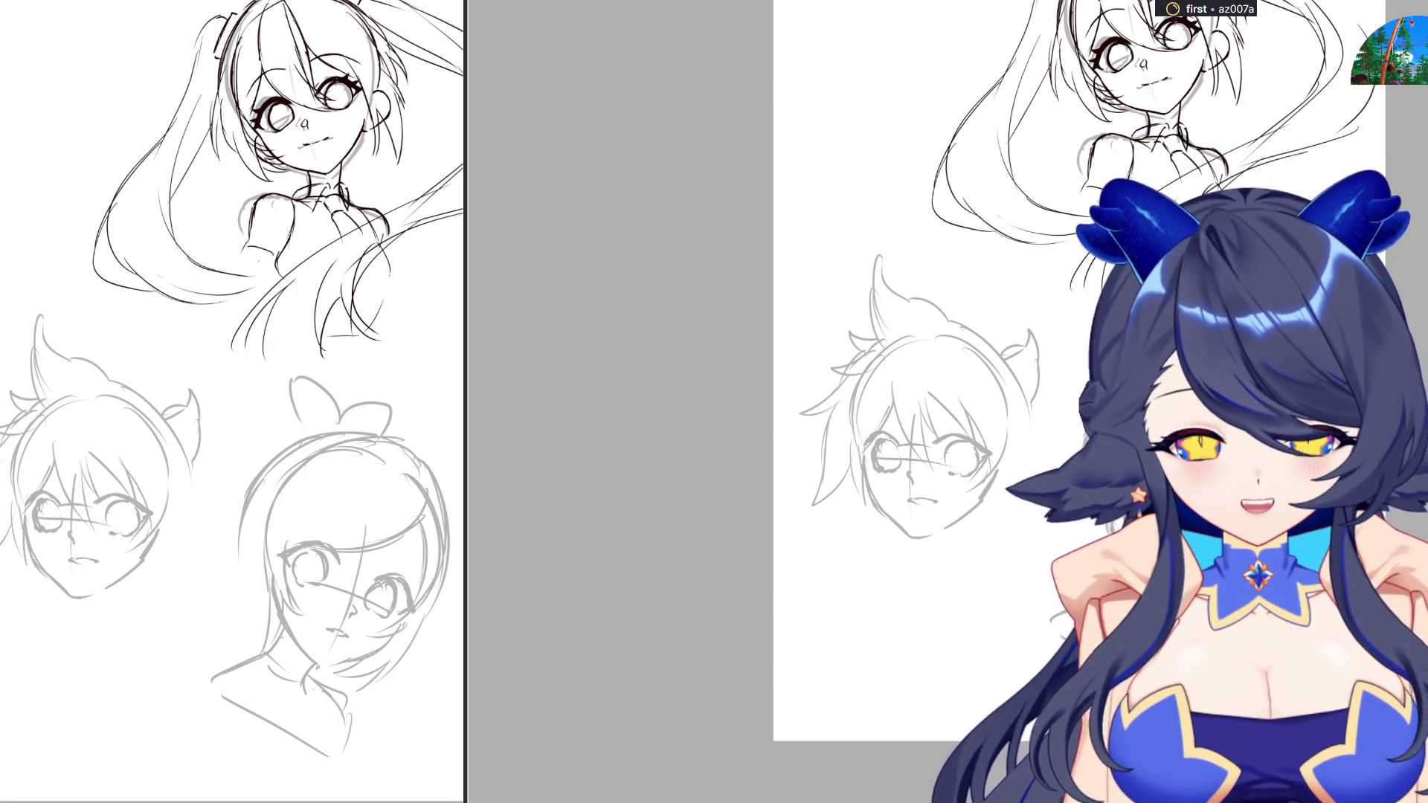
# Scroll the view in on the twin-tailed girl sketch above the faded head studies
pyautogui.scroll(-2, 1078, 371)
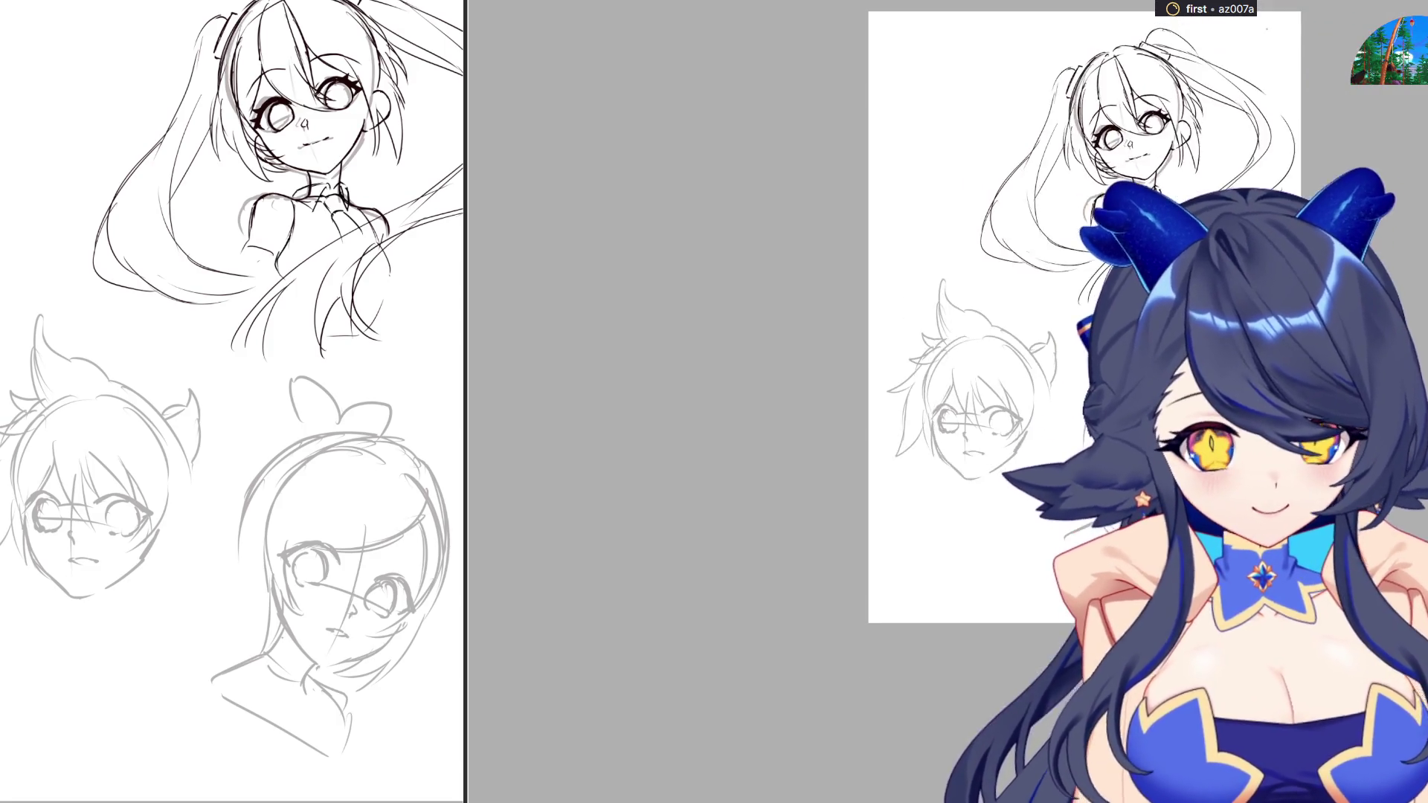
pyautogui.scroll(5, 1078, 372)
pyautogui.scroll(-2, 1116, 446)
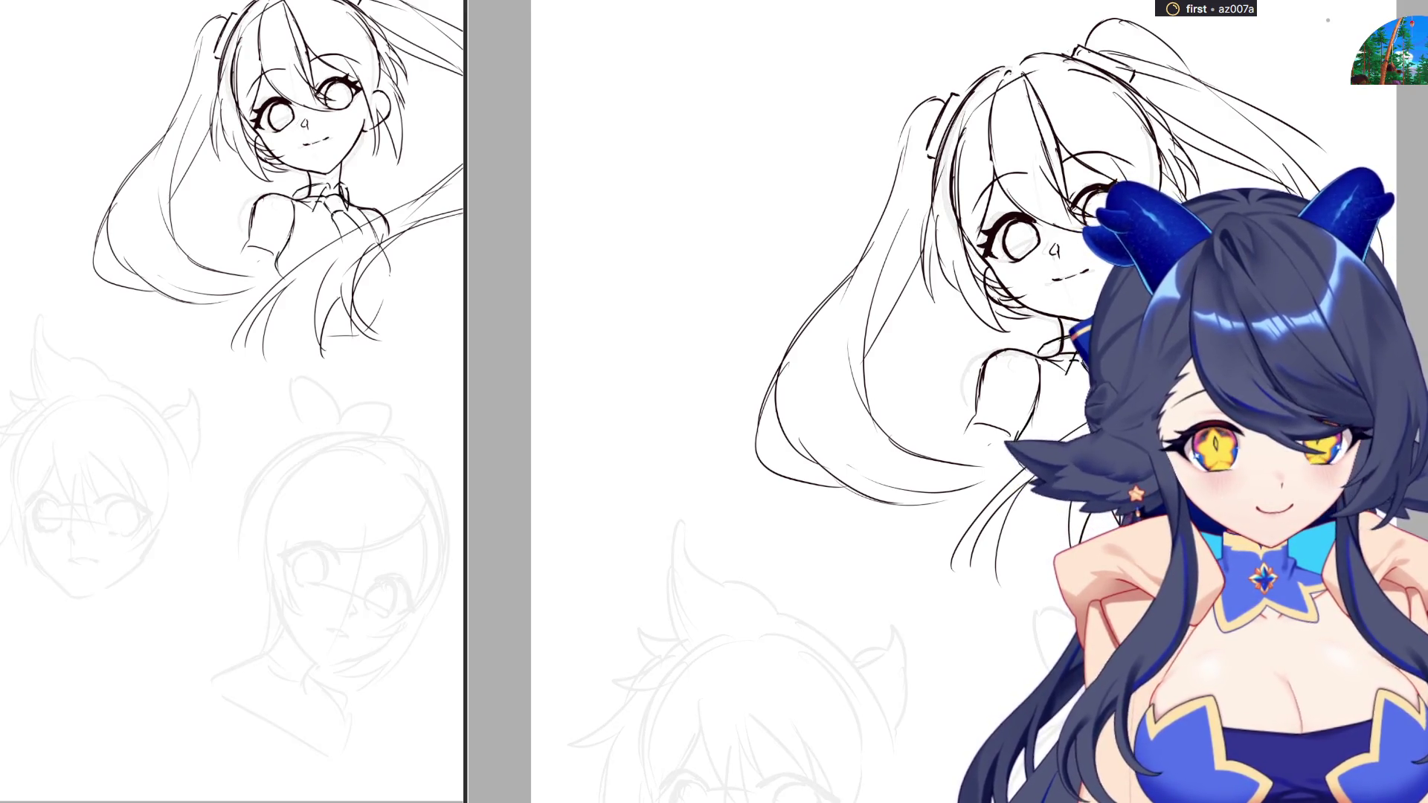
# Zoom out to show the twin-tailed girl sketch with the faded heads below
pyautogui.hotkey('ctrl', '-')
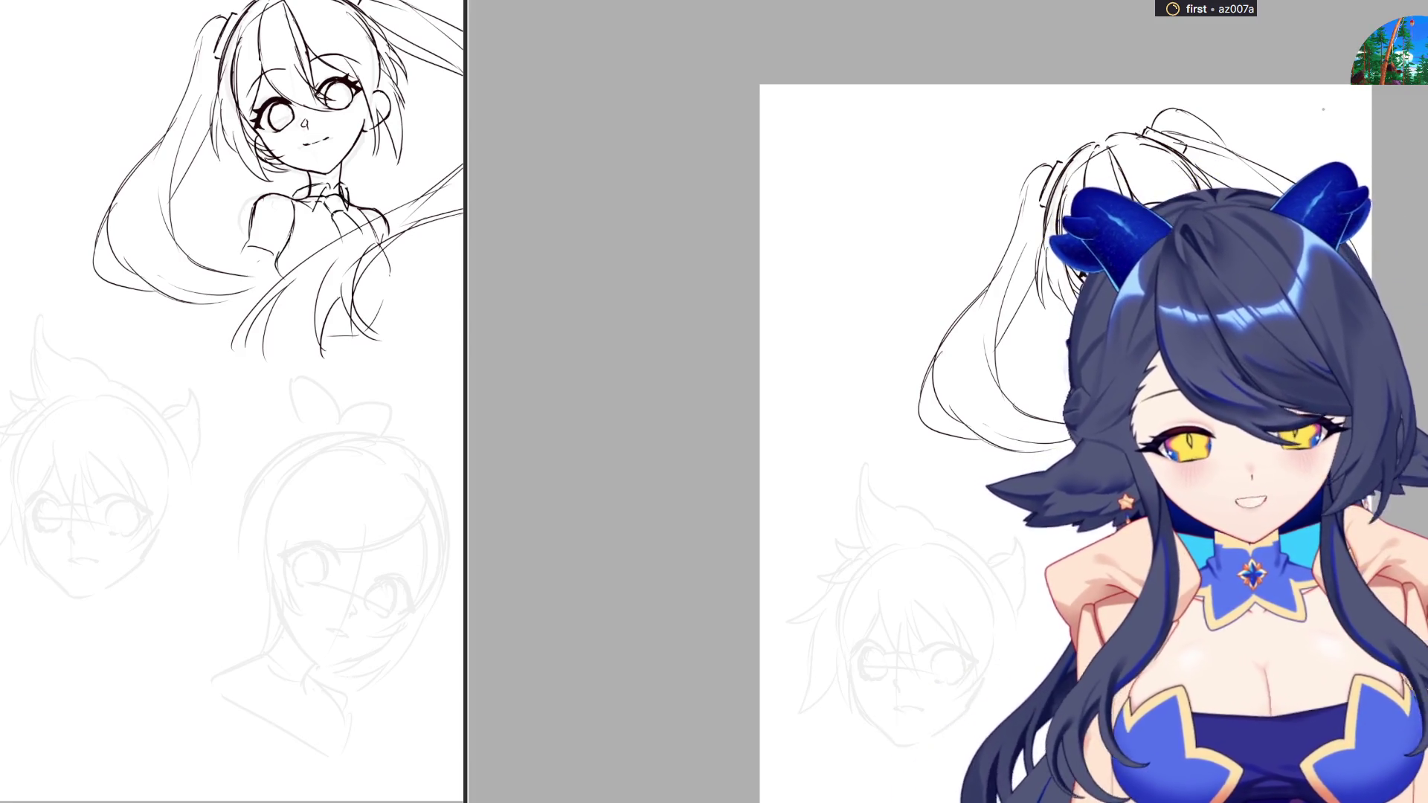
pyautogui.scroll(3, 1218, 428)
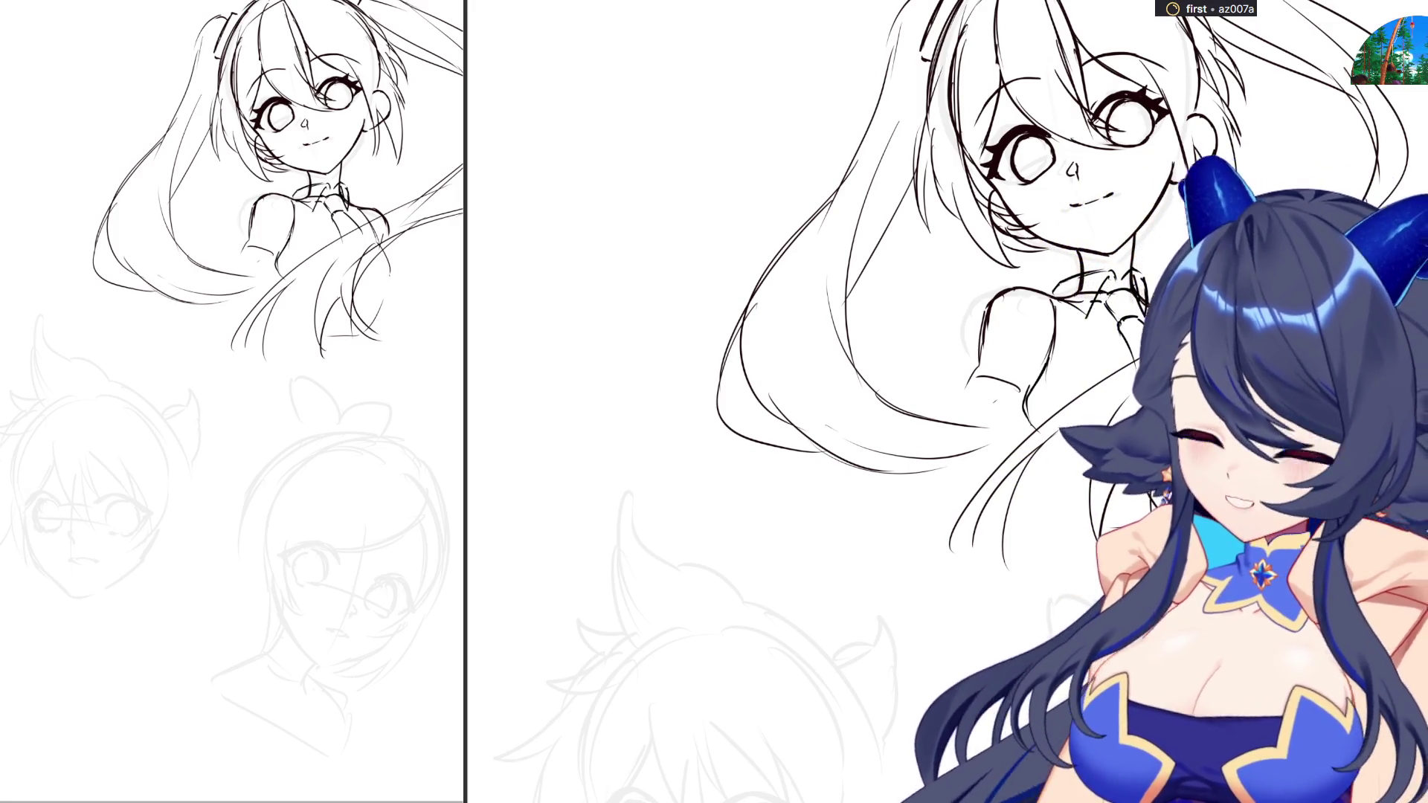
# Scroll down to the faint lower head sketch, ready for inking
pyautogui.scroll(-5, 944, 401)
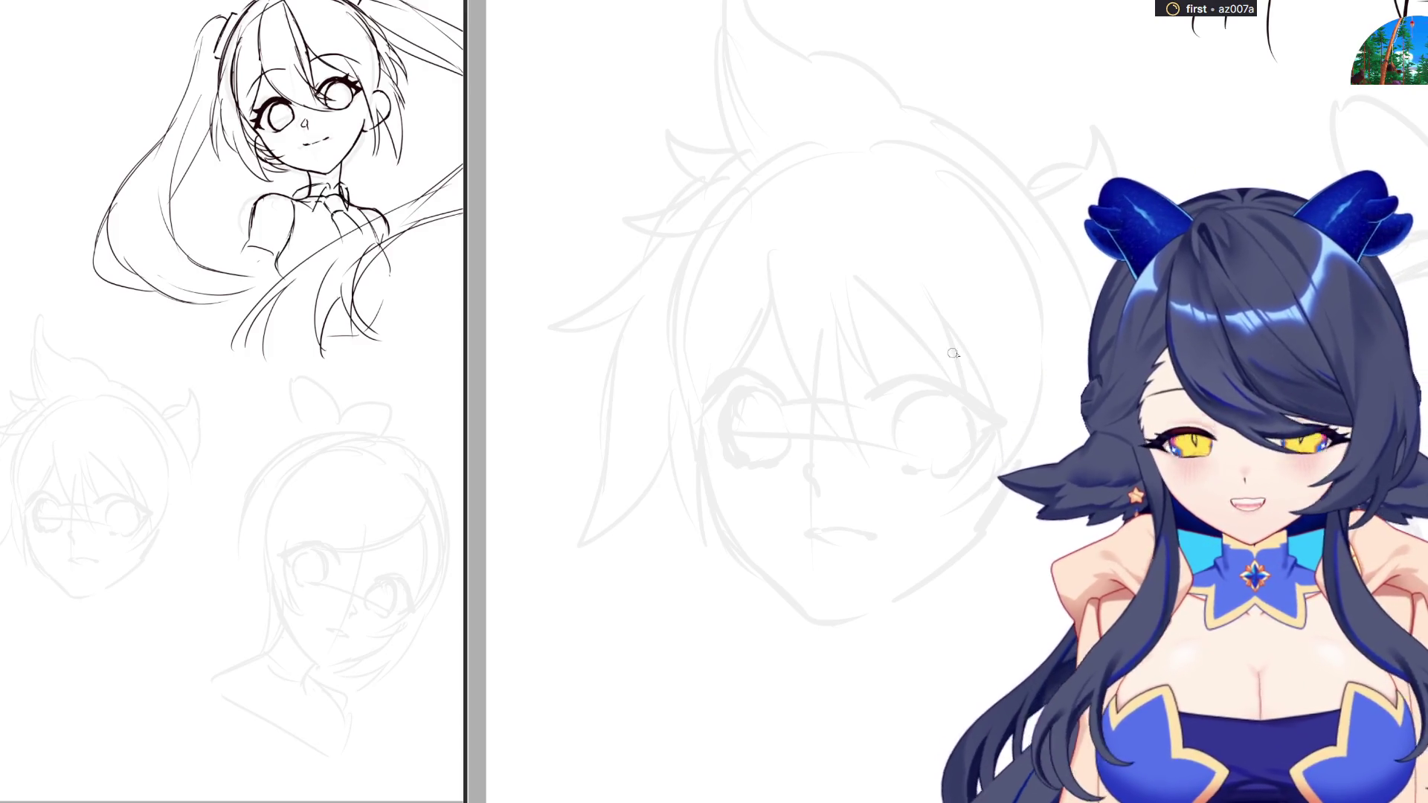
# Sketch first upper eyelid strokes over the right eye, zooming in closer
pyautogui.moveTo(867, 402)
pyautogui.mouseDown()
pyautogui.moveTo(915, 379)
pyautogui.moveTo(958, 391)
pyautogui.mouseUp()
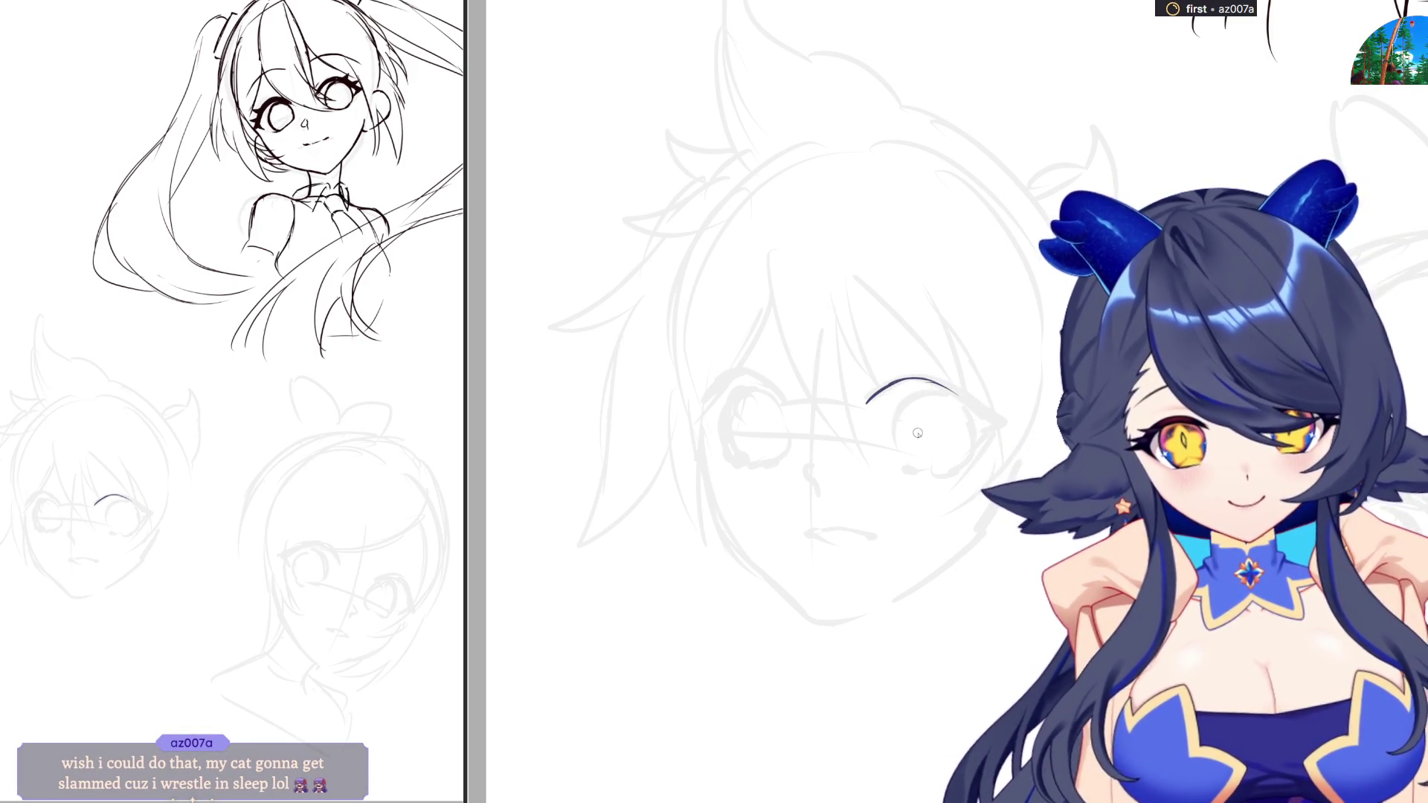
pyautogui.hotkey('ctrl', 'z')
pyautogui.moveTo(923, 376); pyautogui.dragTo(995, 415)
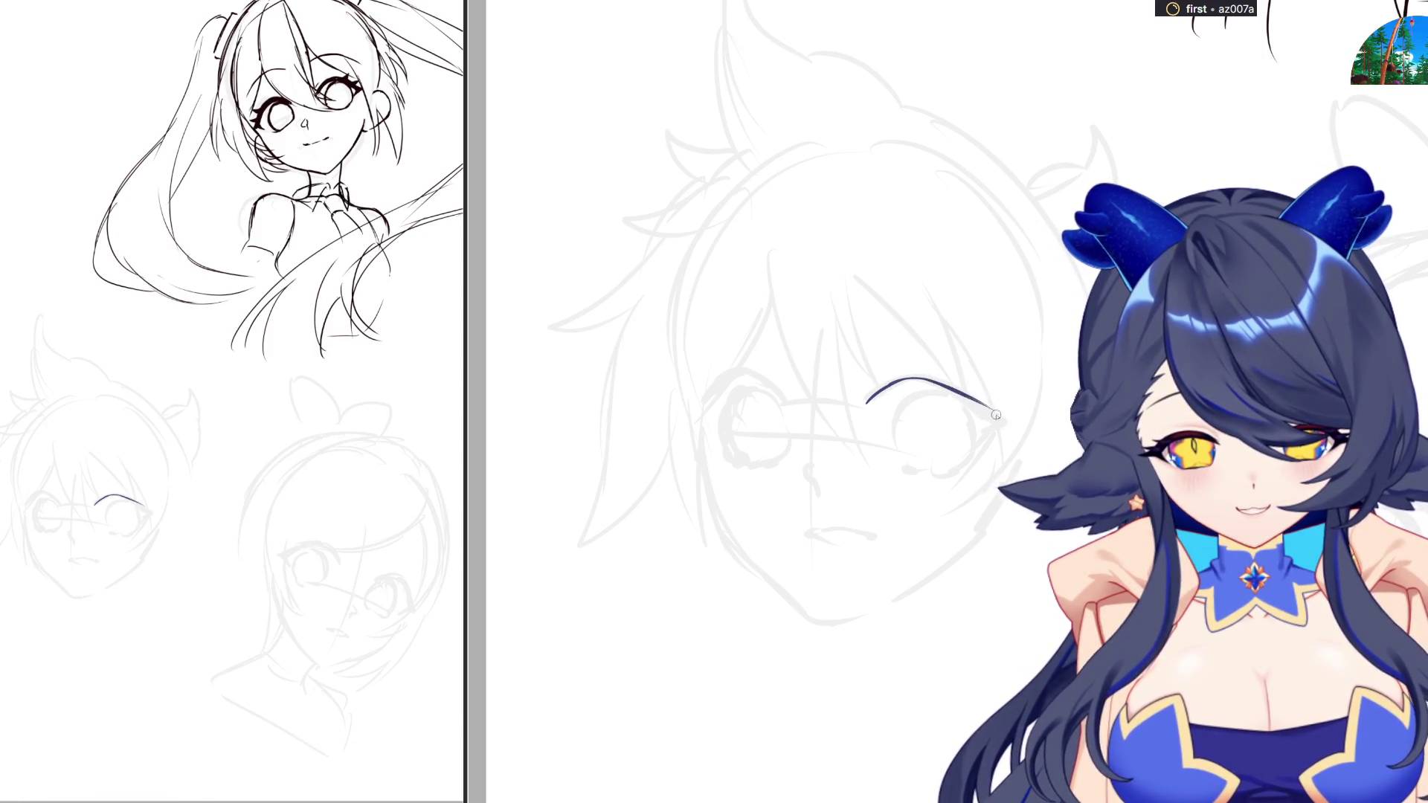
pyautogui.hotkey('ctrl', '+')
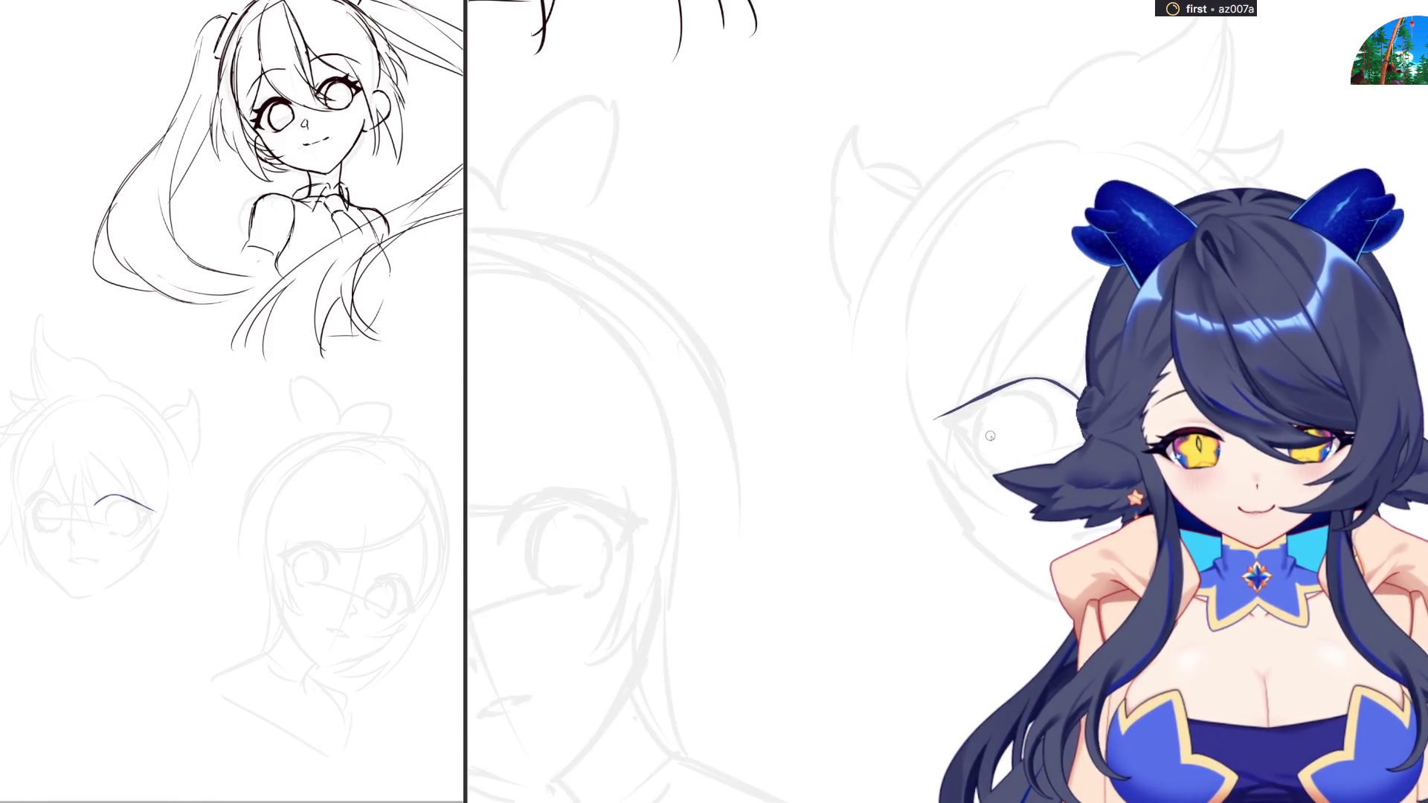
pyautogui.moveTo(934, 420)
pyautogui.mouseDown()
pyautogui.moveTo(958, 425)
pyautogui.moveTo(1024, 391)
pyautogui.moveTo(1062, 395)
pyautogui.mouseUp()
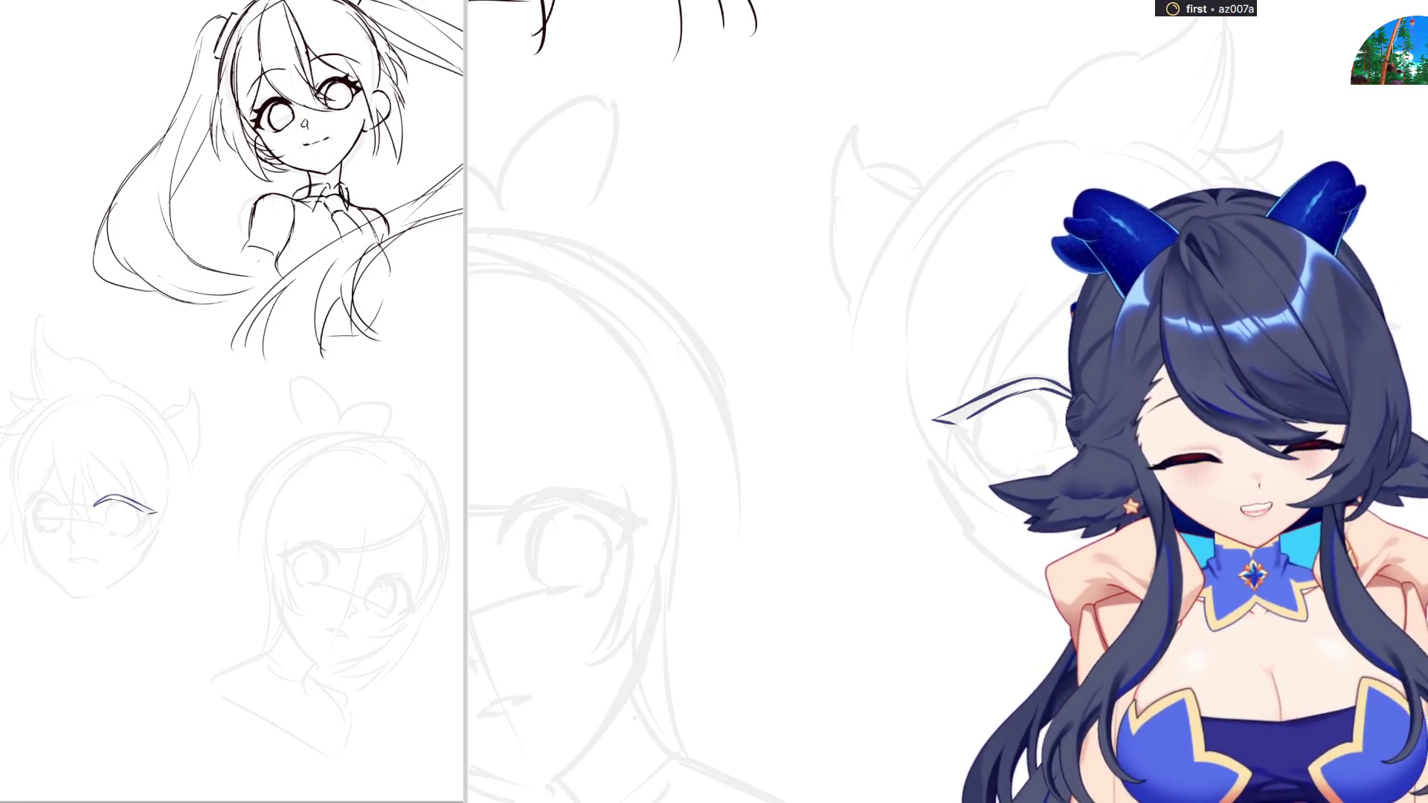
pyautogui.scroll(-3, 904, 441)
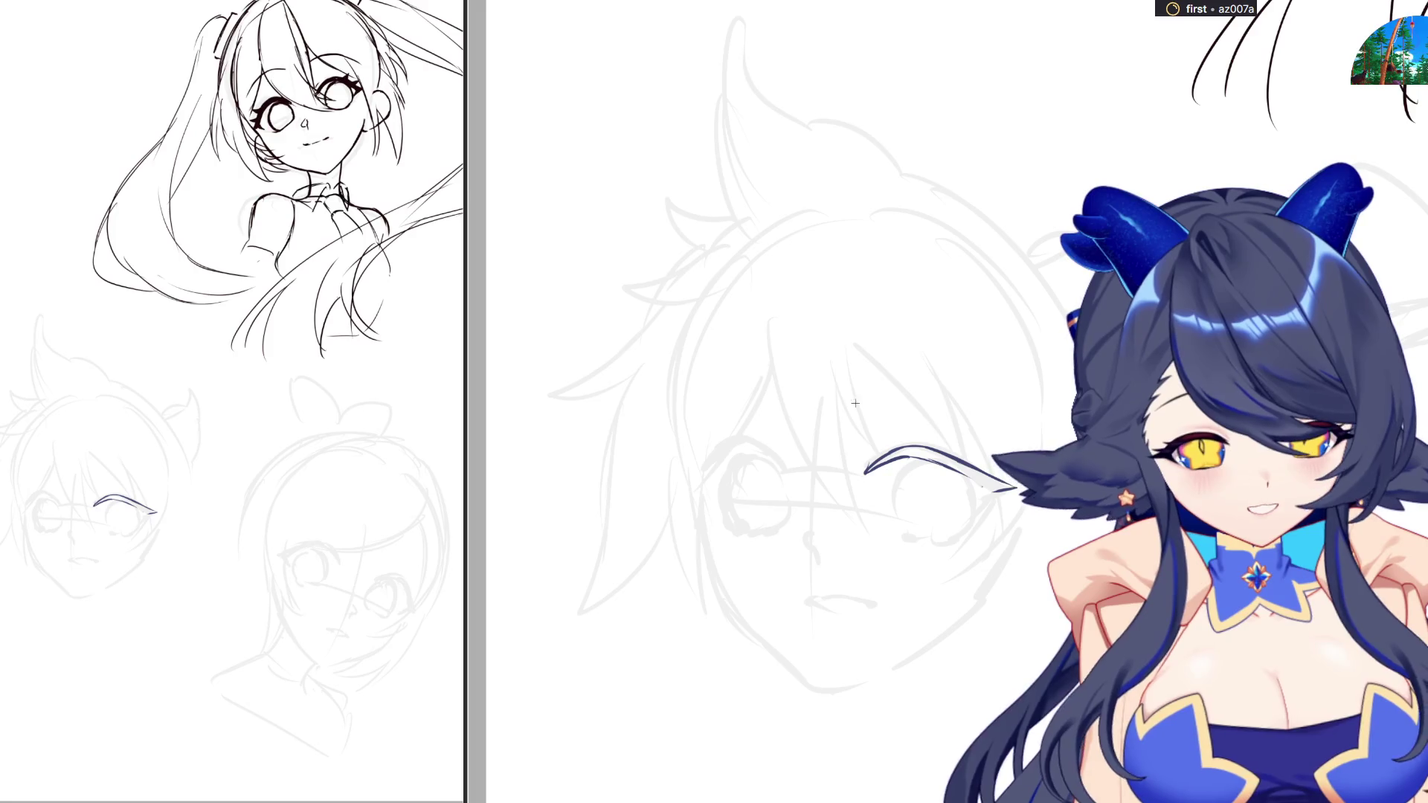
# Redraw the right eye's tapered upper lash line, rotating the canvas for a better angle
pyautogui.hotkey('ctrl', 'z')
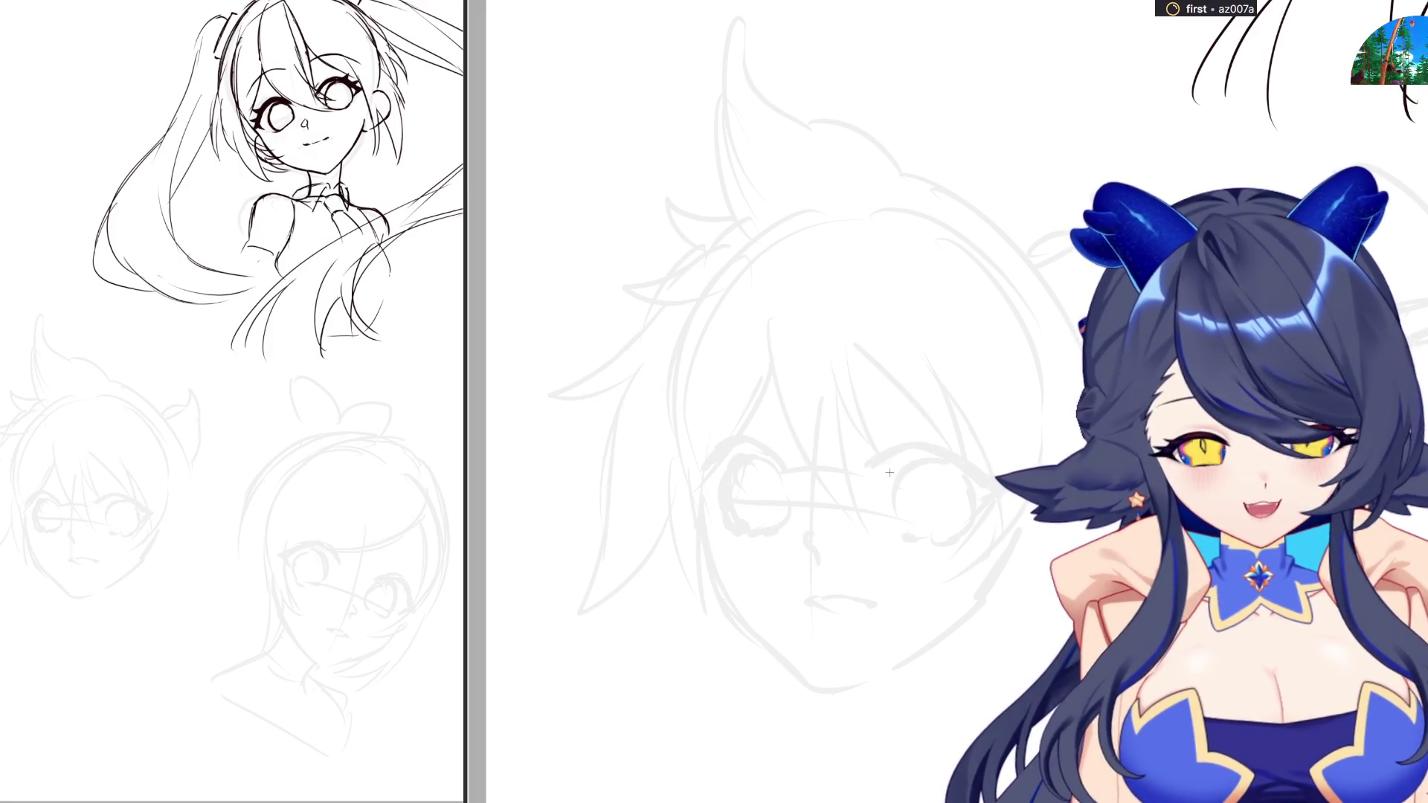
pyautogui.moveTo(888, 455); pyautogui.dragTo(952, 456)
pyautogui.hotkey('ctrl', 'z')
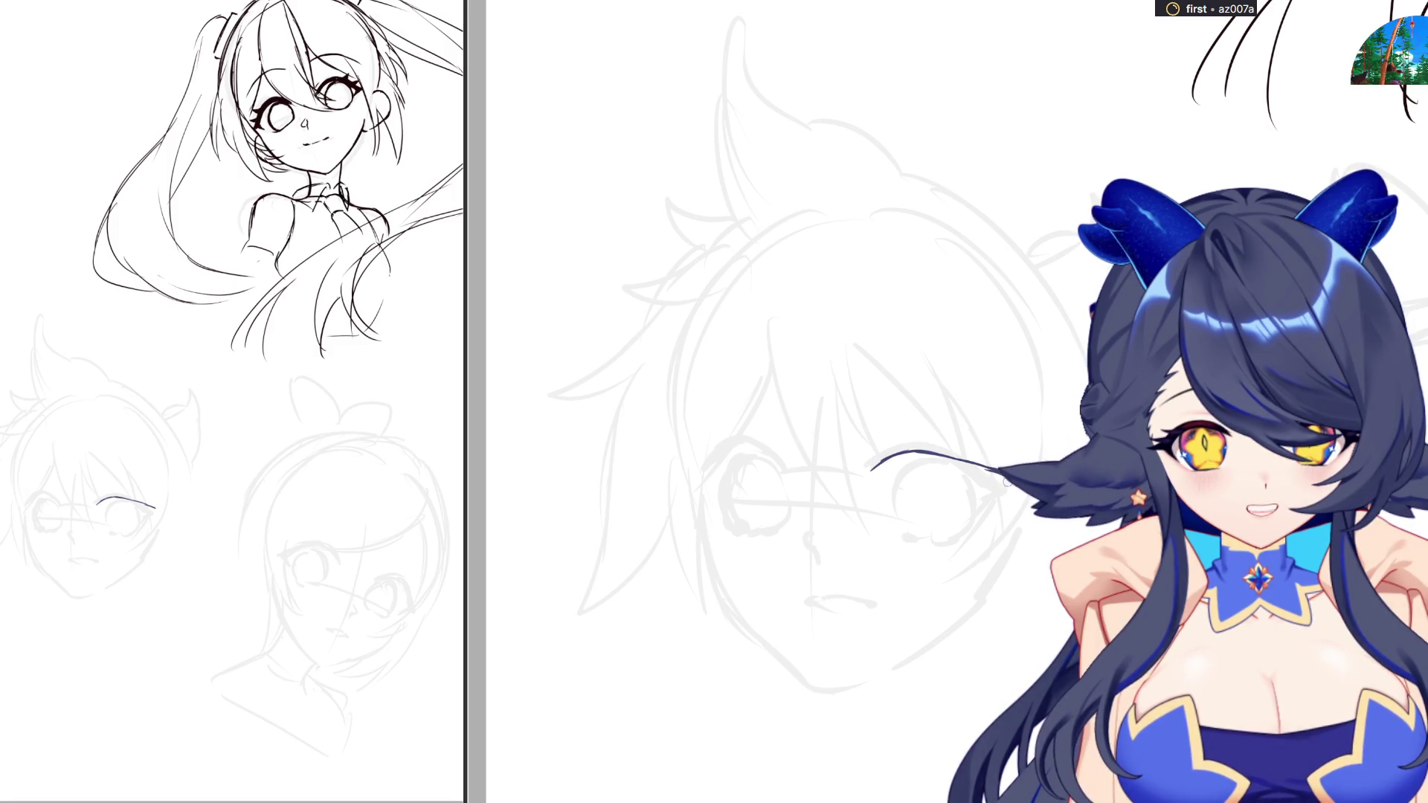
pyautogui.moveTo(993, 491); pyautogui.dragTo(969, 462)
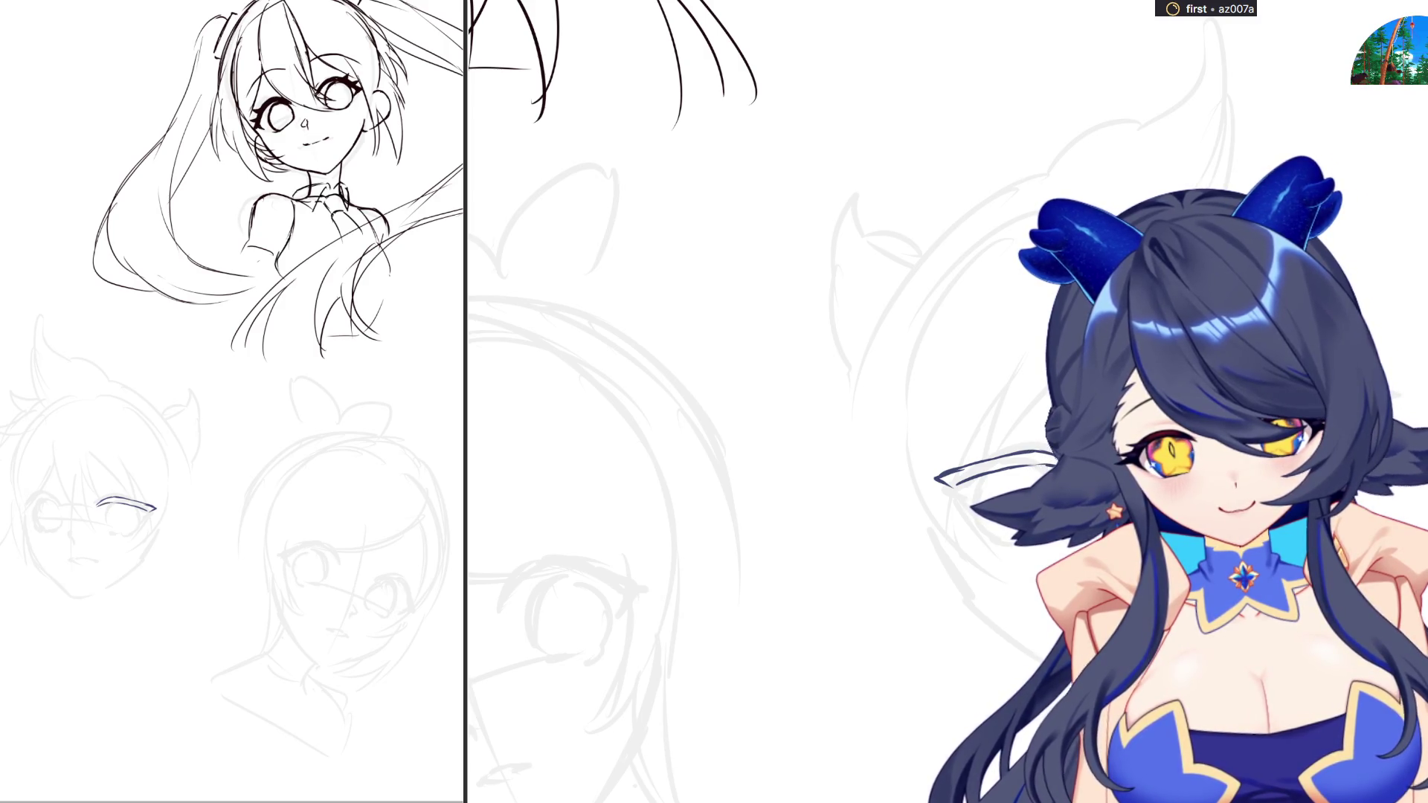
pyautogui.moveTo(1046, 409); pyautogui.dragTo(1026, 416)
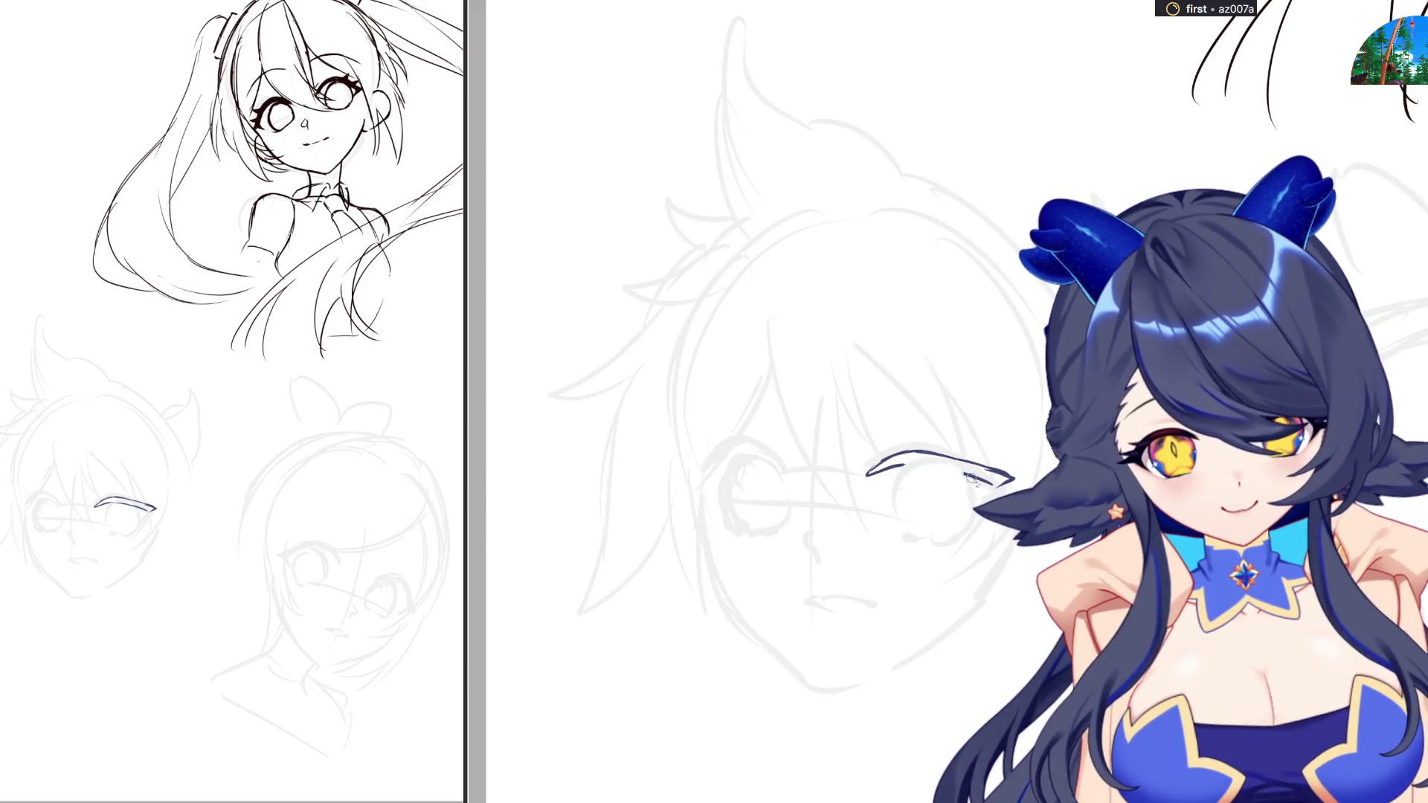
pyautogui.hotkey('ctrl', 'z')
pyautogui.moveTo(903, 464); pyautogui.dragTo(1011, 479)
pyautogui.hotkey('ctrl', 'z')
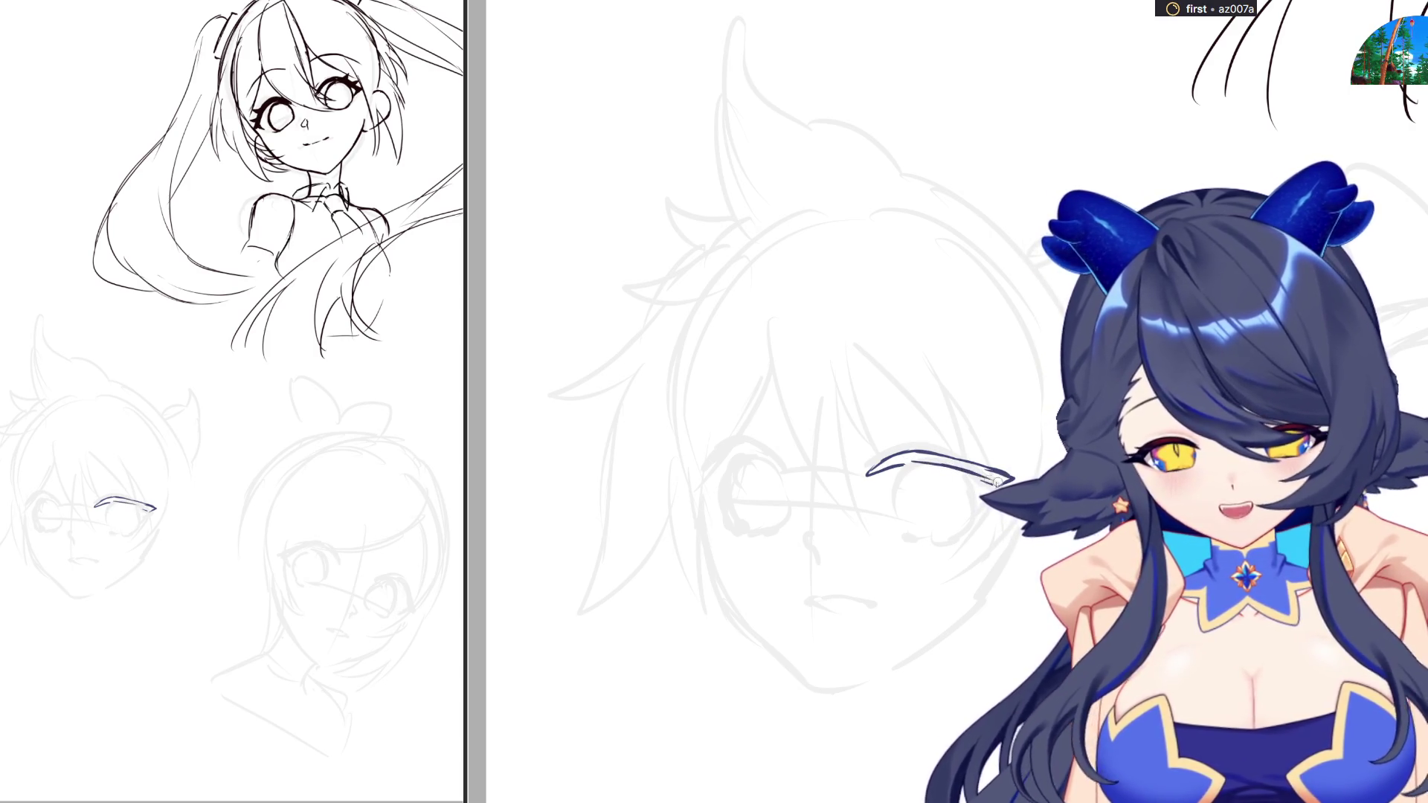
# Retrace the right eye's iris circle and darken its bottom edge
pyautogui.hscroll(5, 1009, 411)
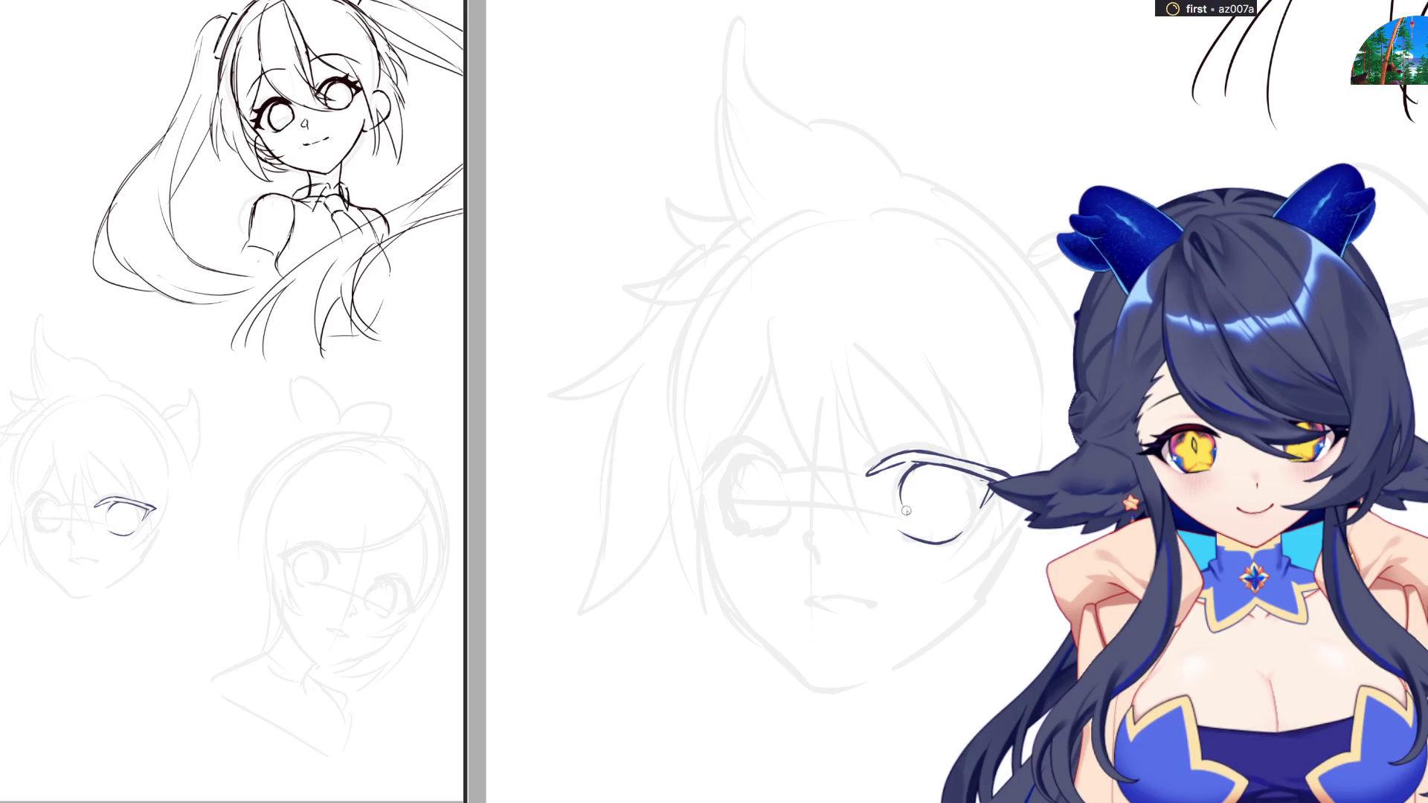
pyautogui.moveTo(905, 469); pyautogui.dragTo(899, 504)
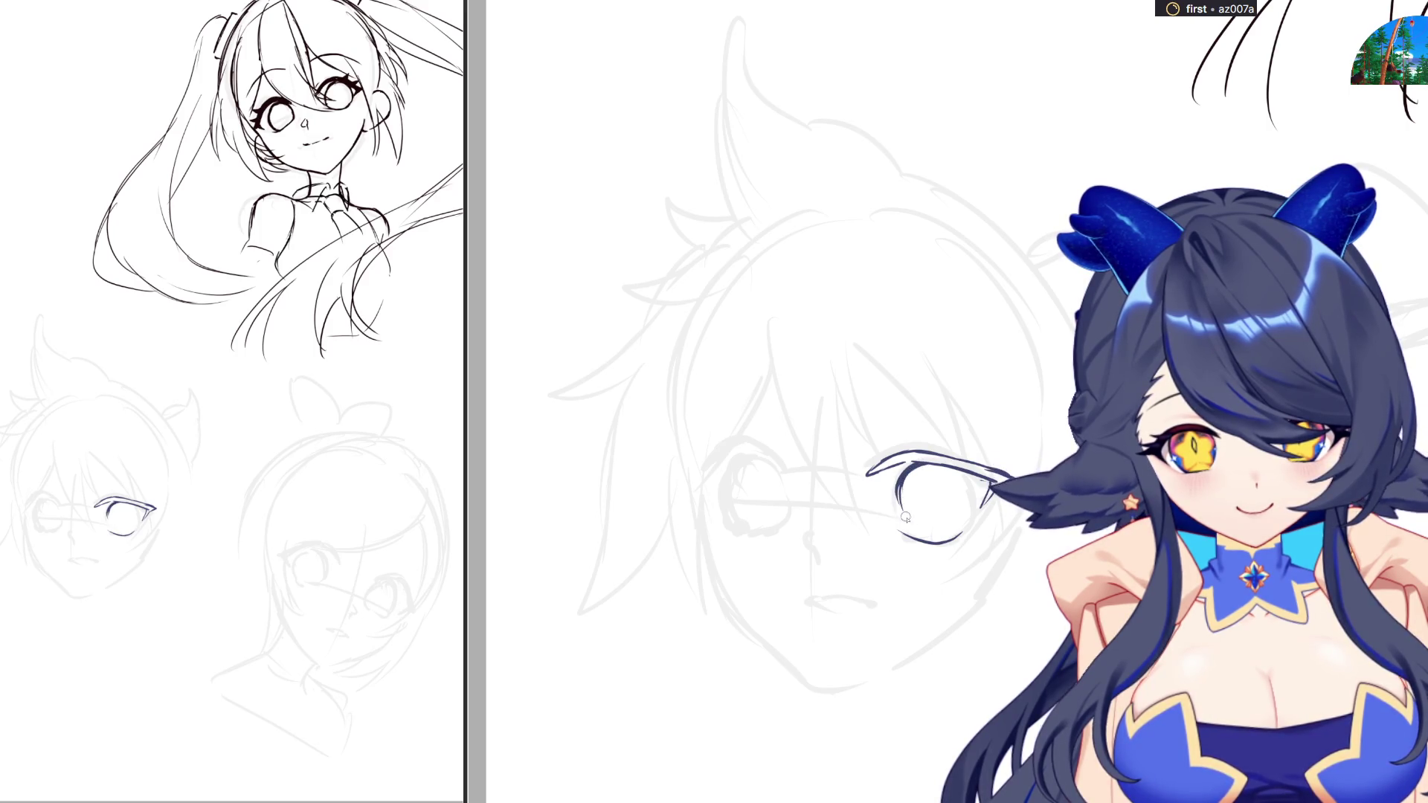
pyautogui.hotkey('ctrl', 'z')
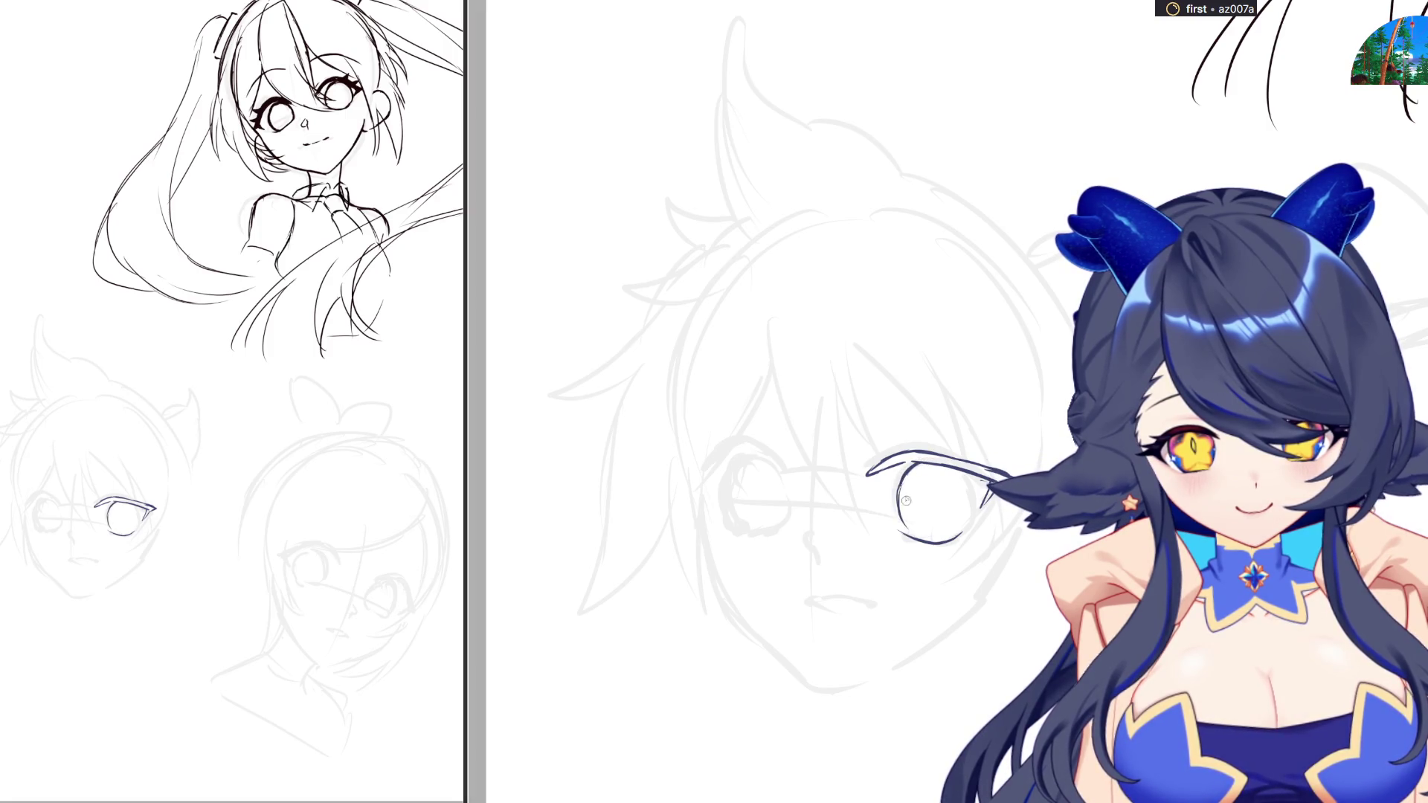
pyautogui.moveTo(908, 481); pyautogui.dragTo(940, 534)
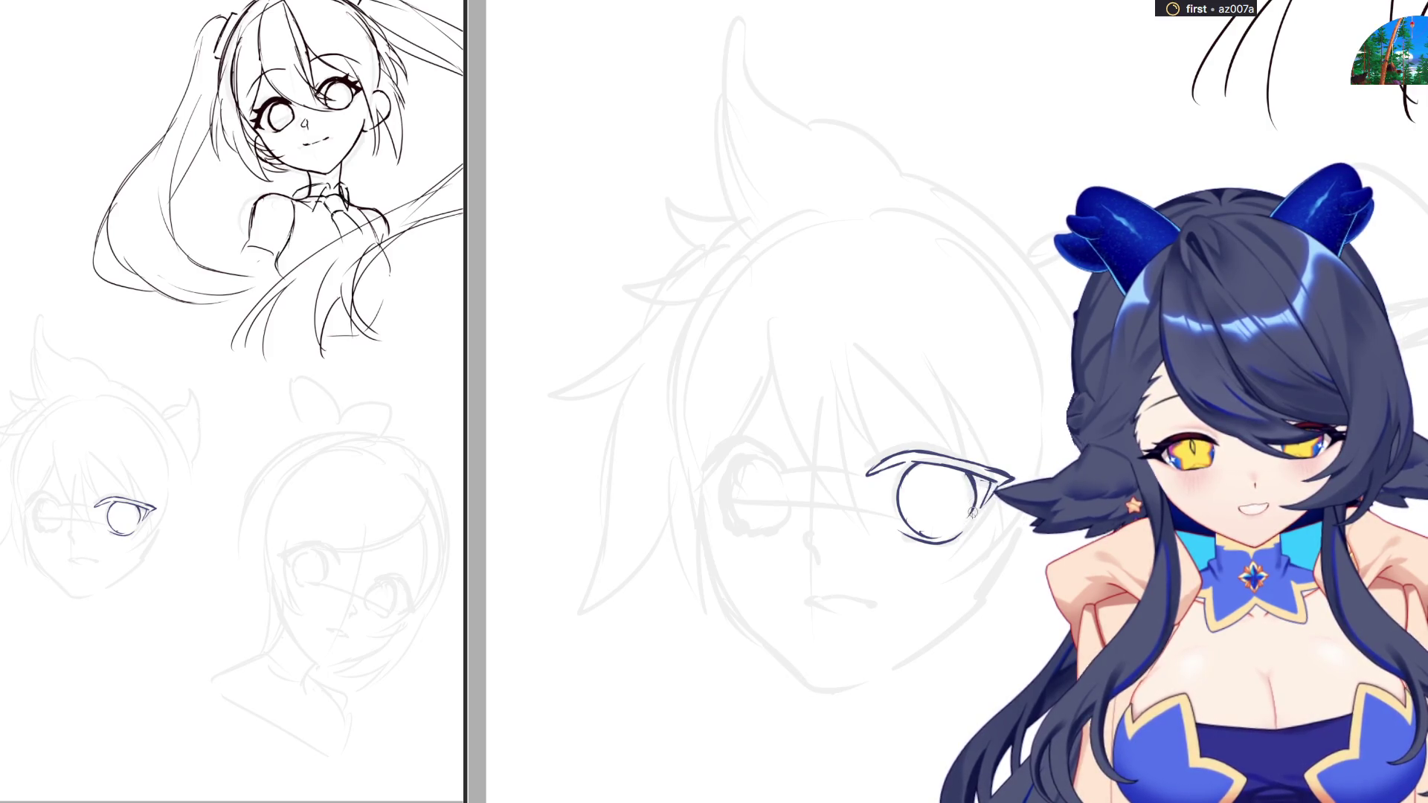
pyautogui.moveTo(965, 523); pyautogui.dragTo(952, 530)
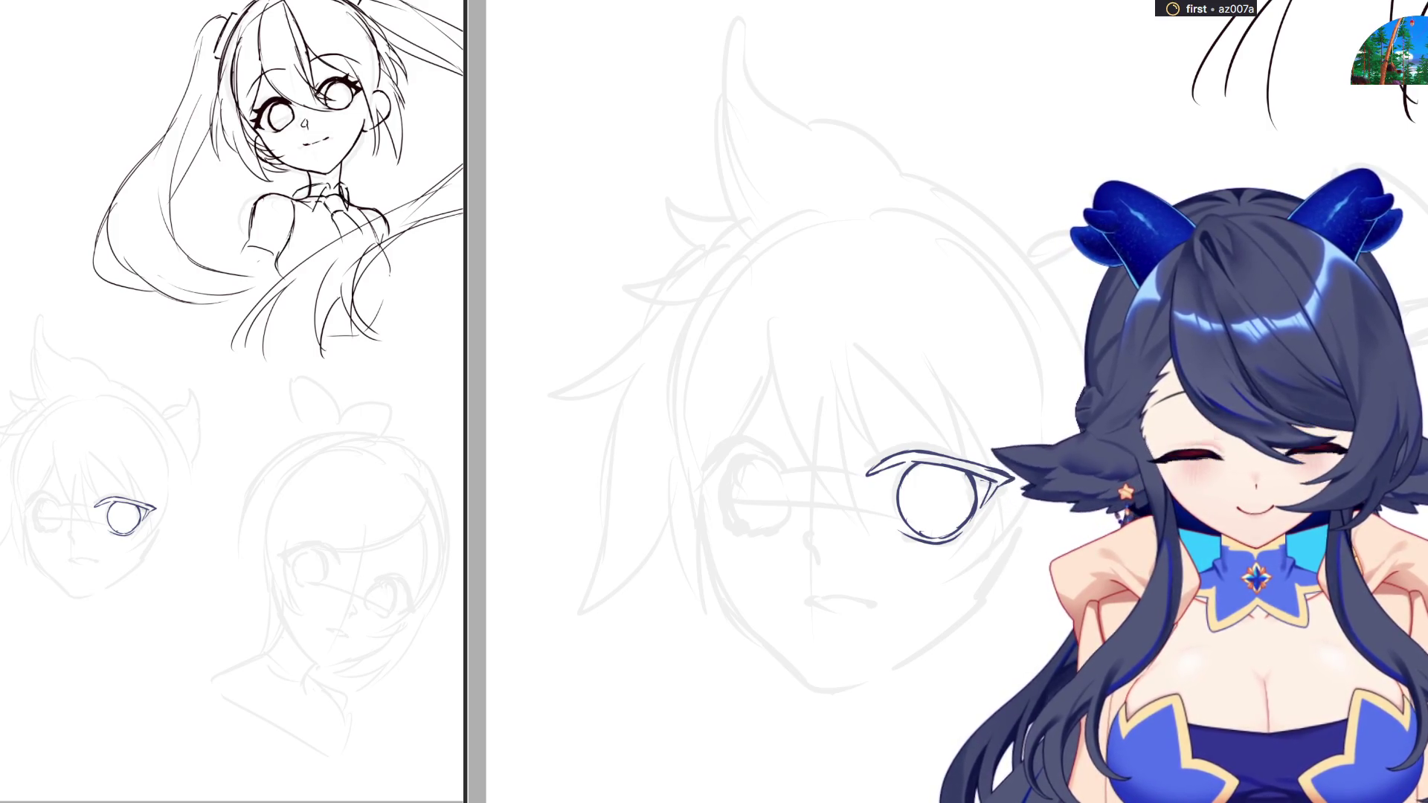
# Mirror the canvas to check, then ink the left eye's upper lash line and outer corner
pyautogui.press('m')
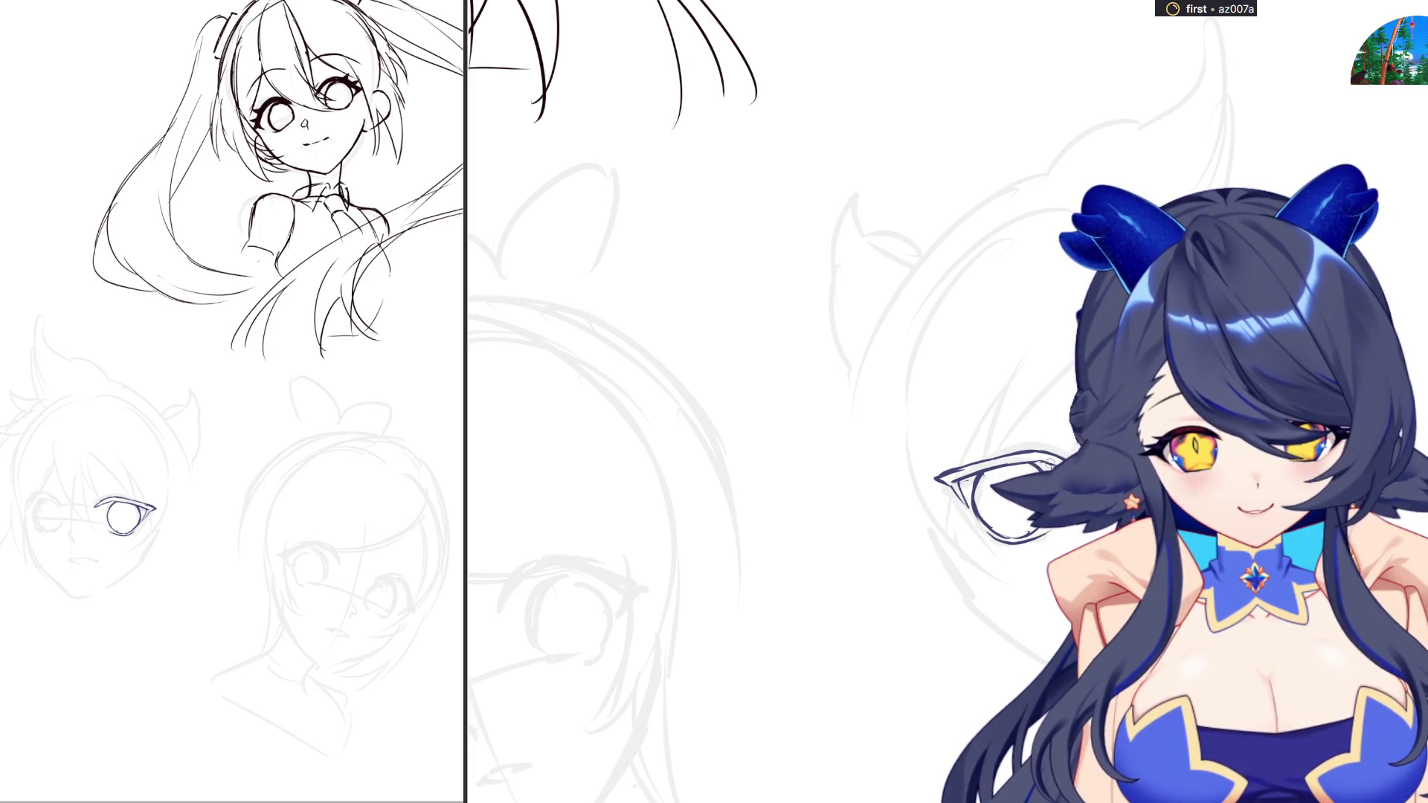
pyautogui.press('m')
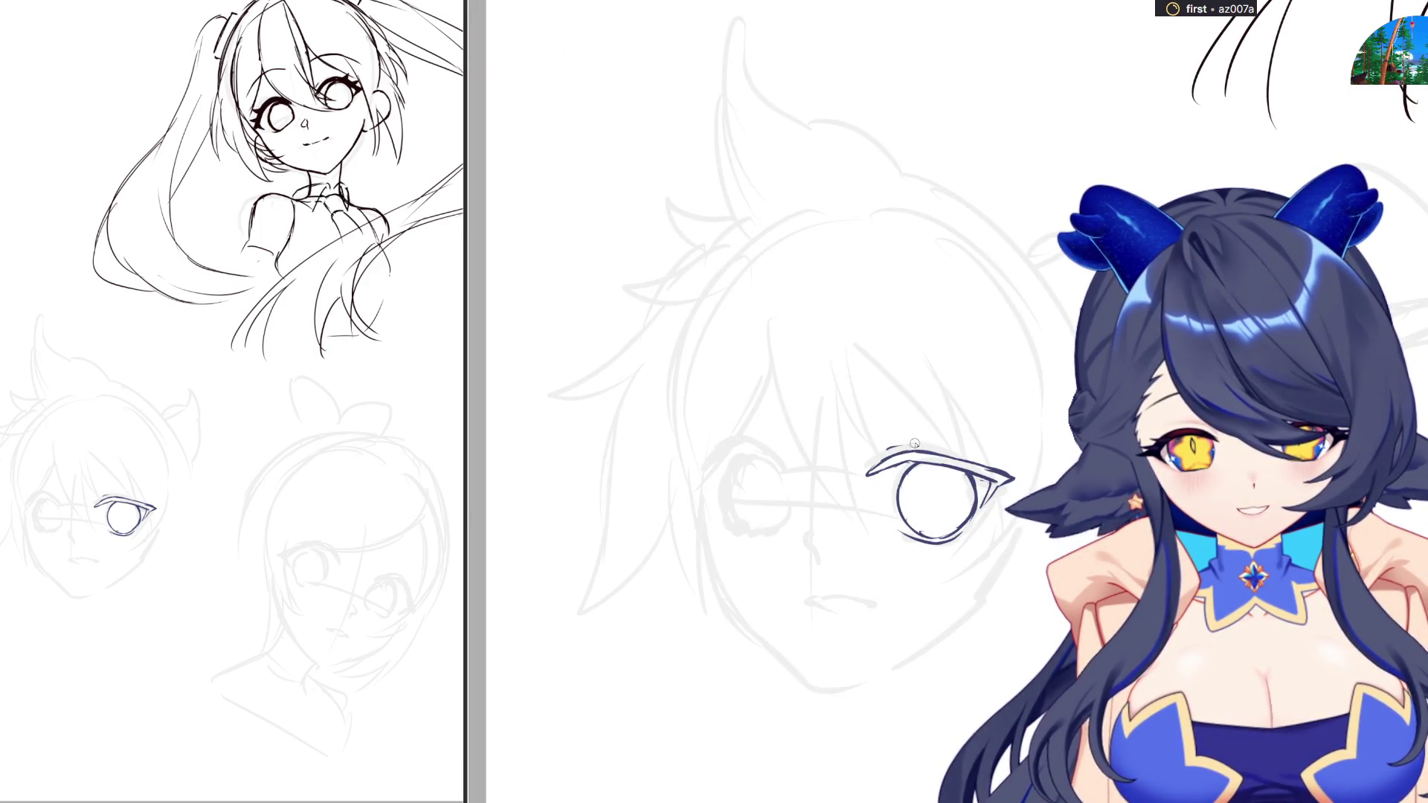
pyautogui.press('m')
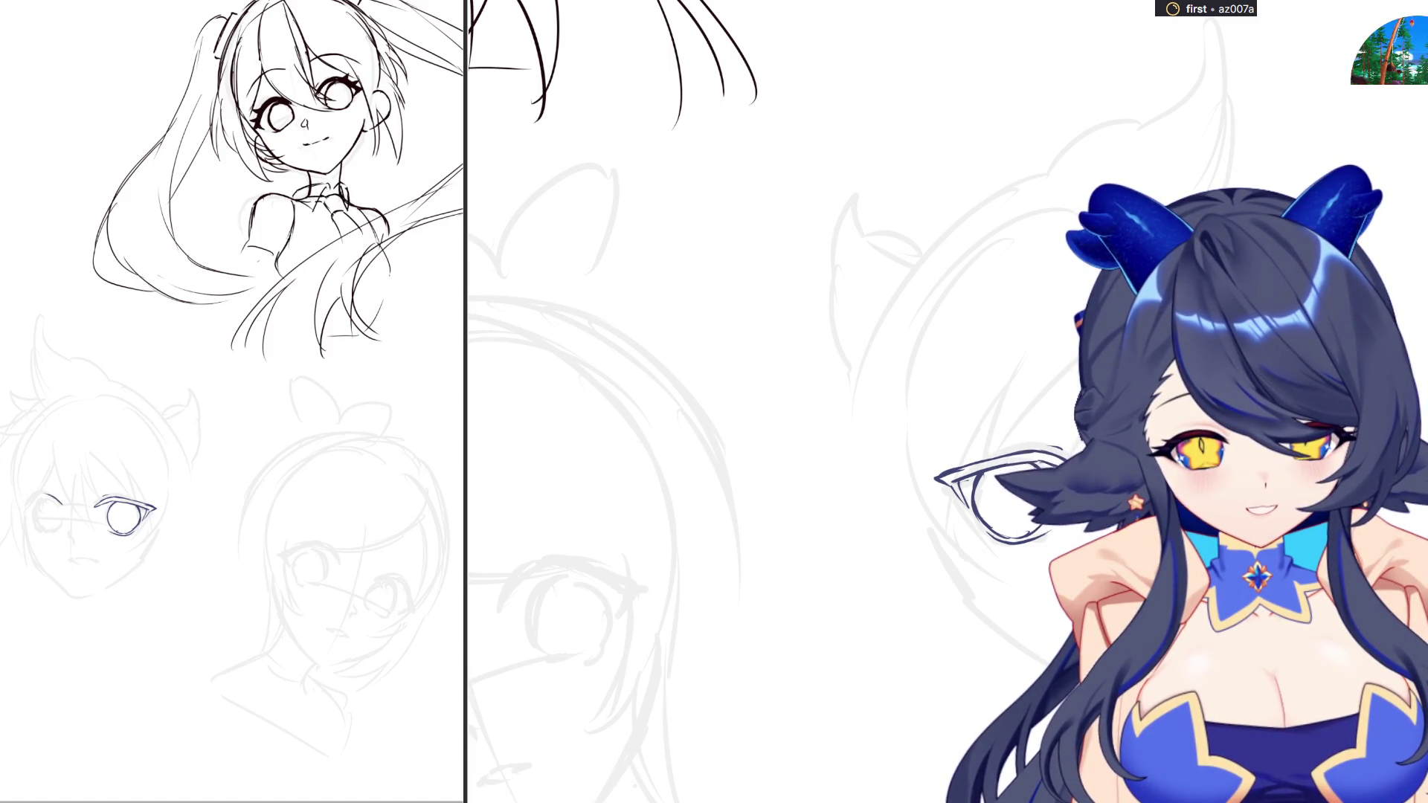
pyautogui.moveTo(51, 494); pyautogui.dragTo(30, 497)
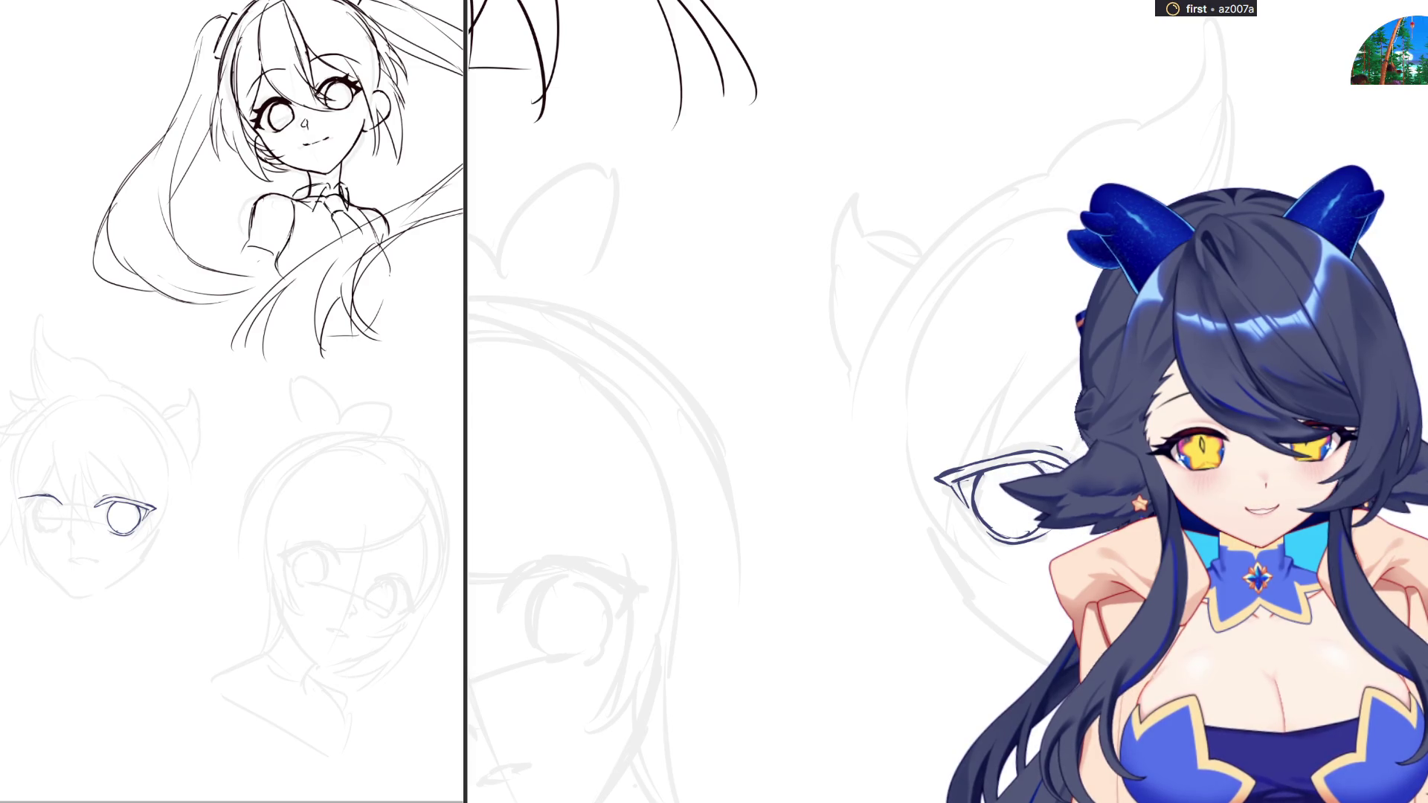
pyautogui.press('m')
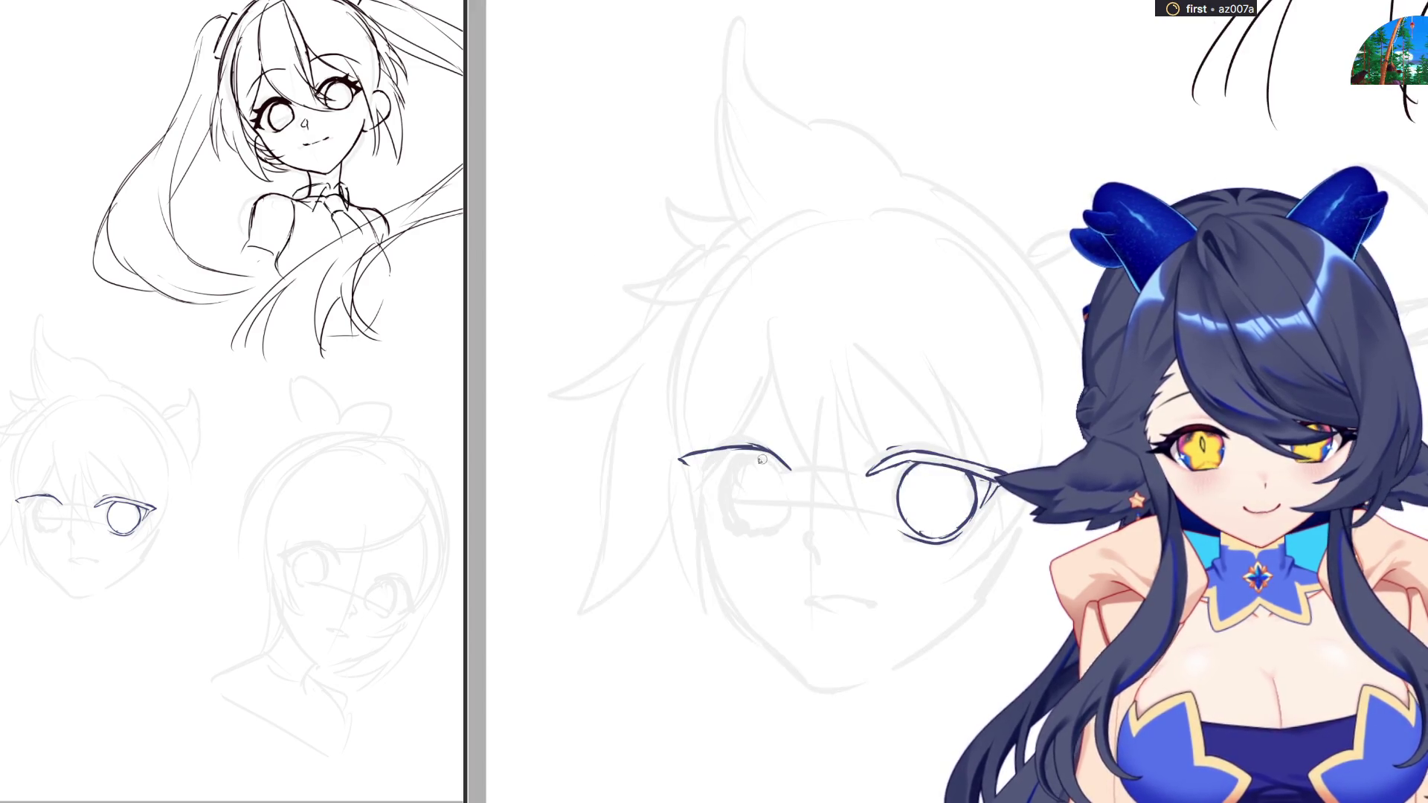
pyautogui.moveTo(696, 465)
pyautogui.mouseDown()
pyautogui.moveTo(738, 456)
pyautogui.moveTo(791, 470)
pyautogui.mouseUp()
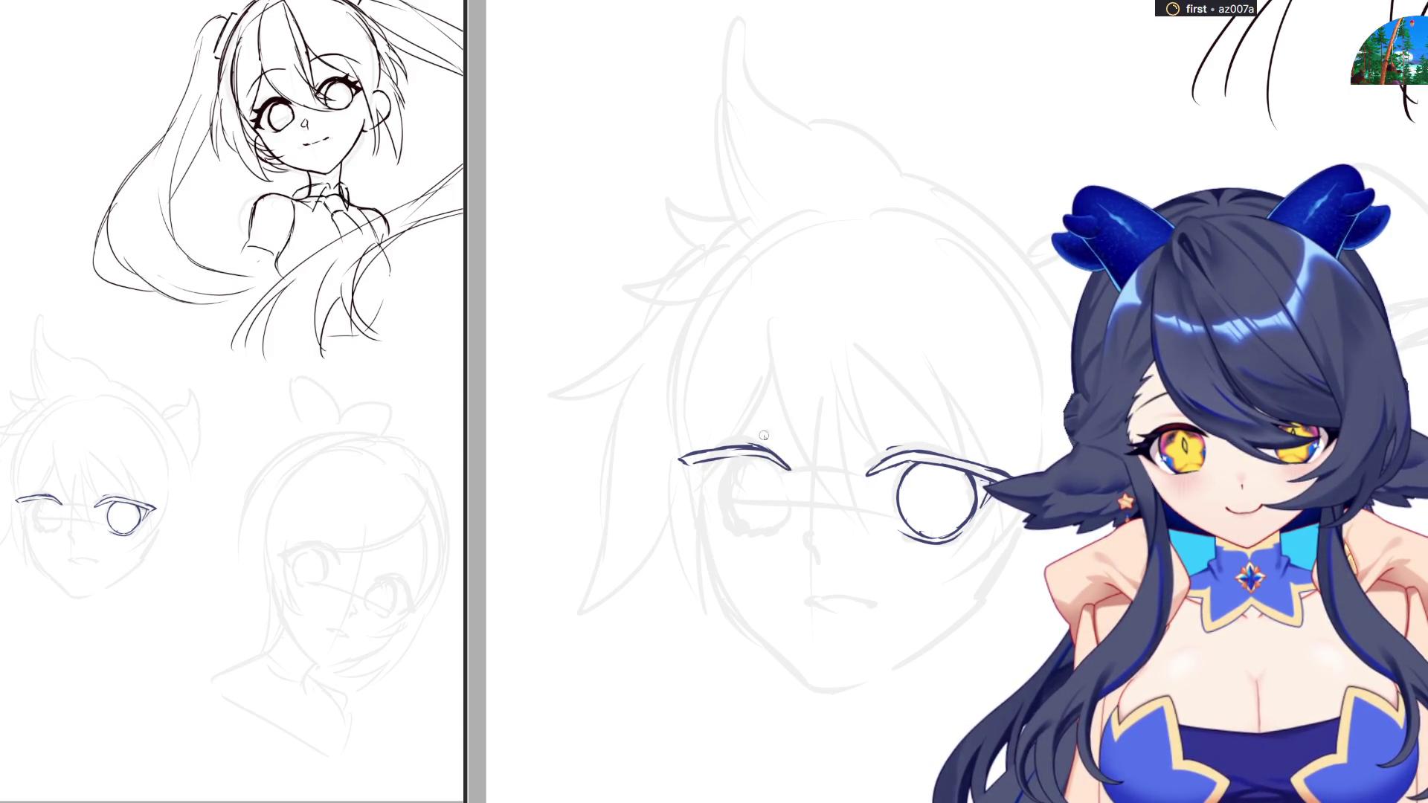
pyautogui.moveTo(697, 470)
pyautogui.mouseDown()
pyautogui.moveTo(743, 531)
pyautogui.moveTo(788, 525)
pyautogui.mouseUp()
# Ink the left eye's round iris and a small nose stroke
pyautogui.moveTo(740, 457)
pyautogui.mouseDown()
pyautogui.moveTo(732, 505)
pyautogui.moveTo(779, 530)
pyautogui.mouseUp()
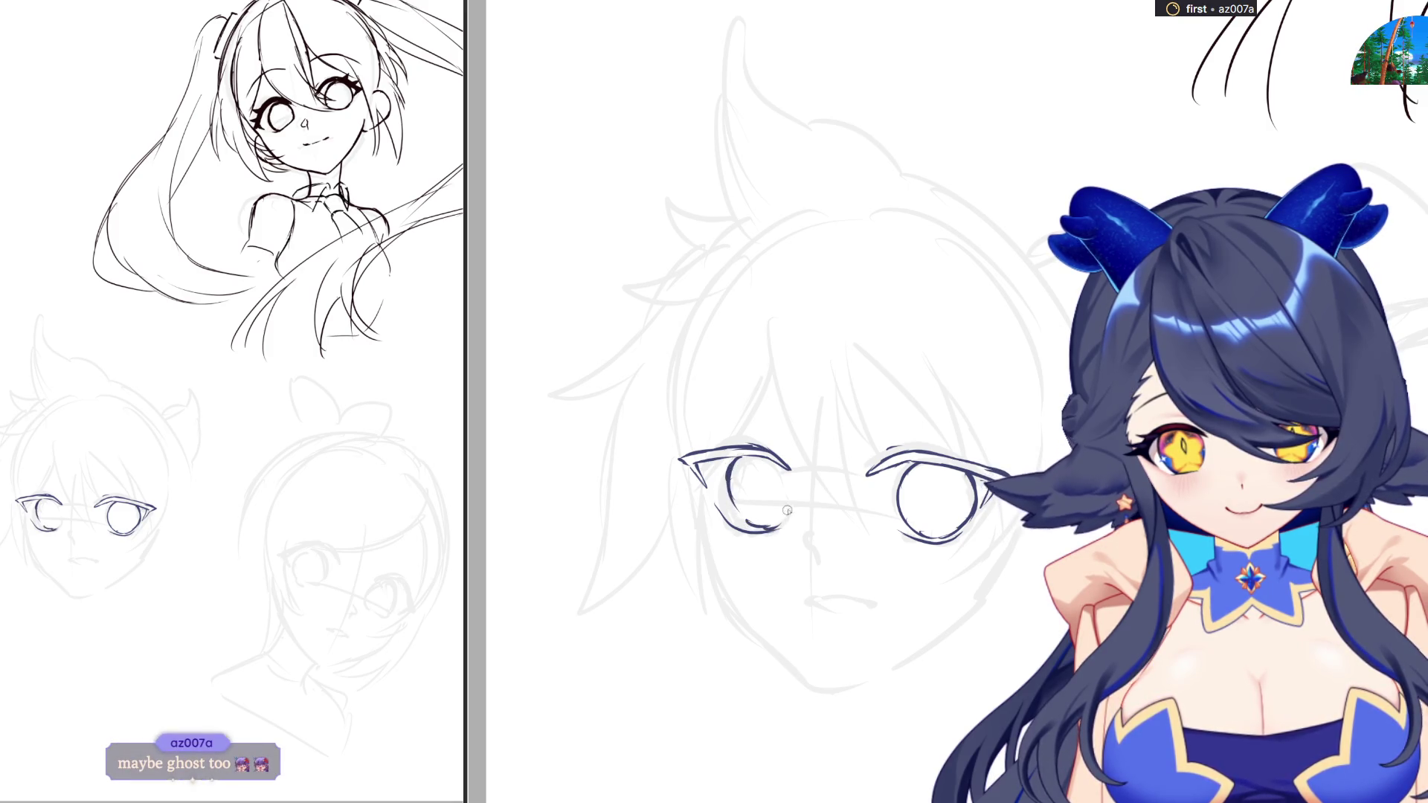
pyautogui.moveTo(790, 467)
pyautogui.mouseDown()
pyautogui.moveTo(777, 531)
pyautogui.moveTo(747, 533)
pyautogui.moveTo(779, 534)
pyautogui.moveTo(792, 475)
pyautogui.moveTo(798, 502)
pyautogui.mouseUp()
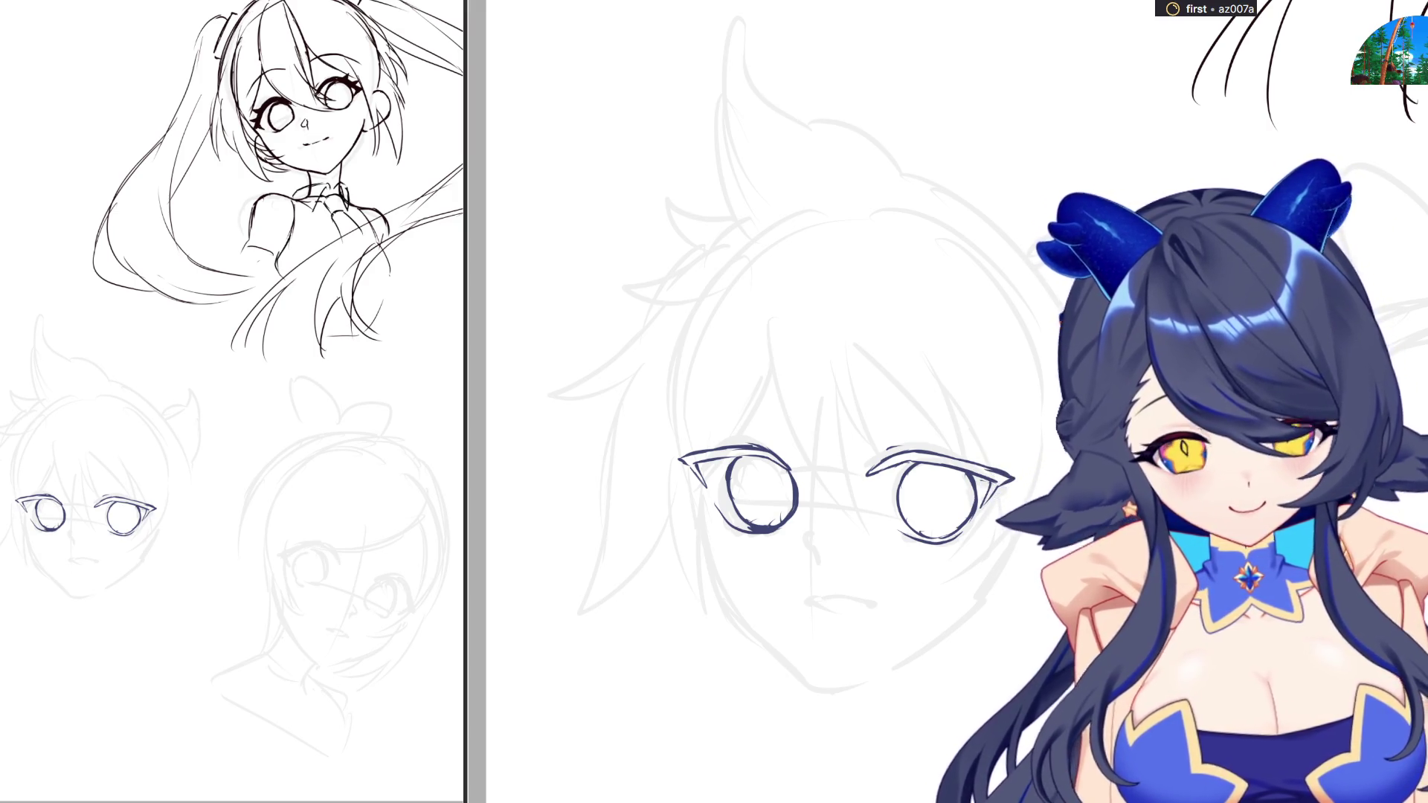
pyautogui.moveTo(810, 534); pyautogui.dragTo(809, 558)
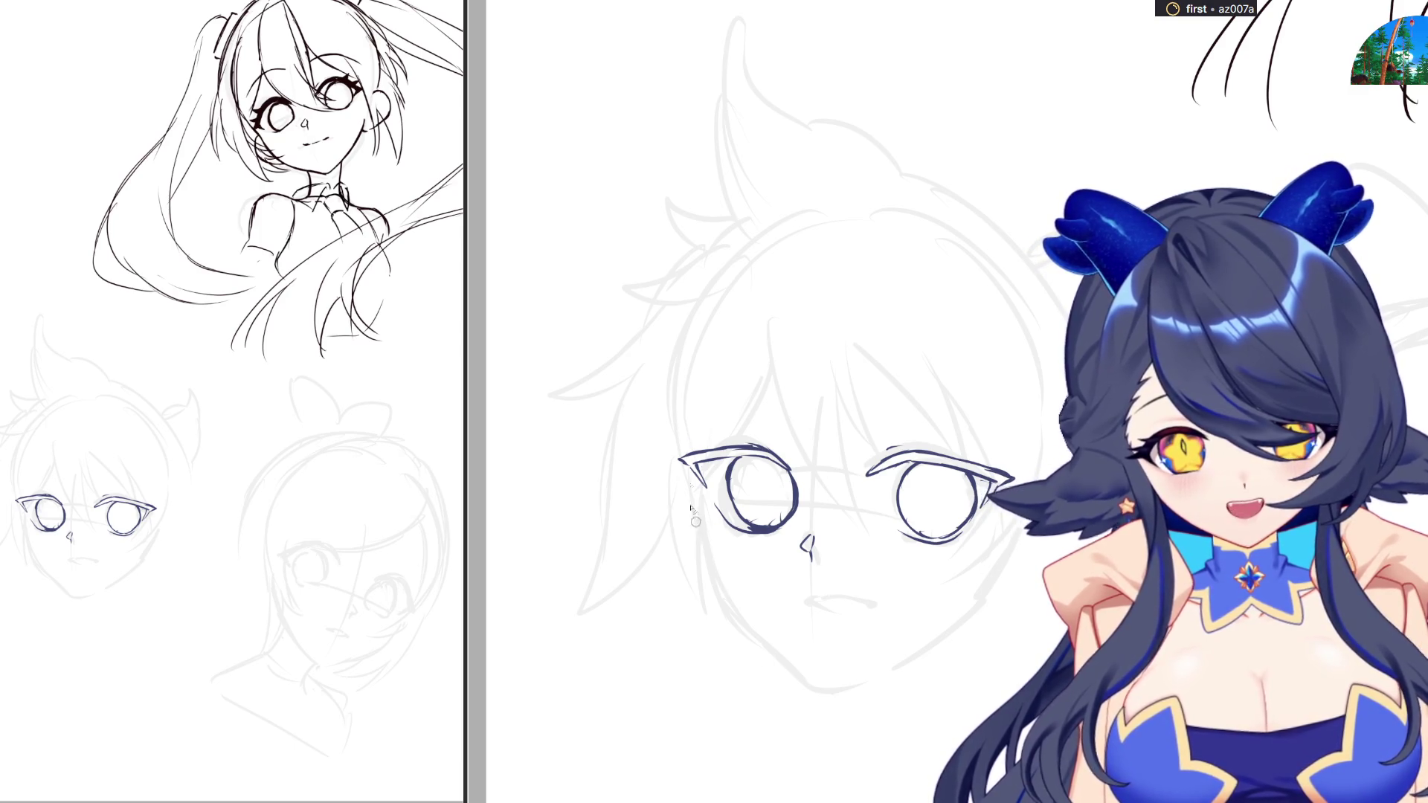
# Ink the left jawline below the eye, retrying strokes until it sits right
pyautogui.moveTo(694, 482); pyautogui.dragTo(744, 617)
pyautogui.hotkey('ctrl', 'z')
pyautogui.moveTo(711, 549); pyautogui.dragTo(781, 655)
pyautogui.hotkey('ctrl', 'z')
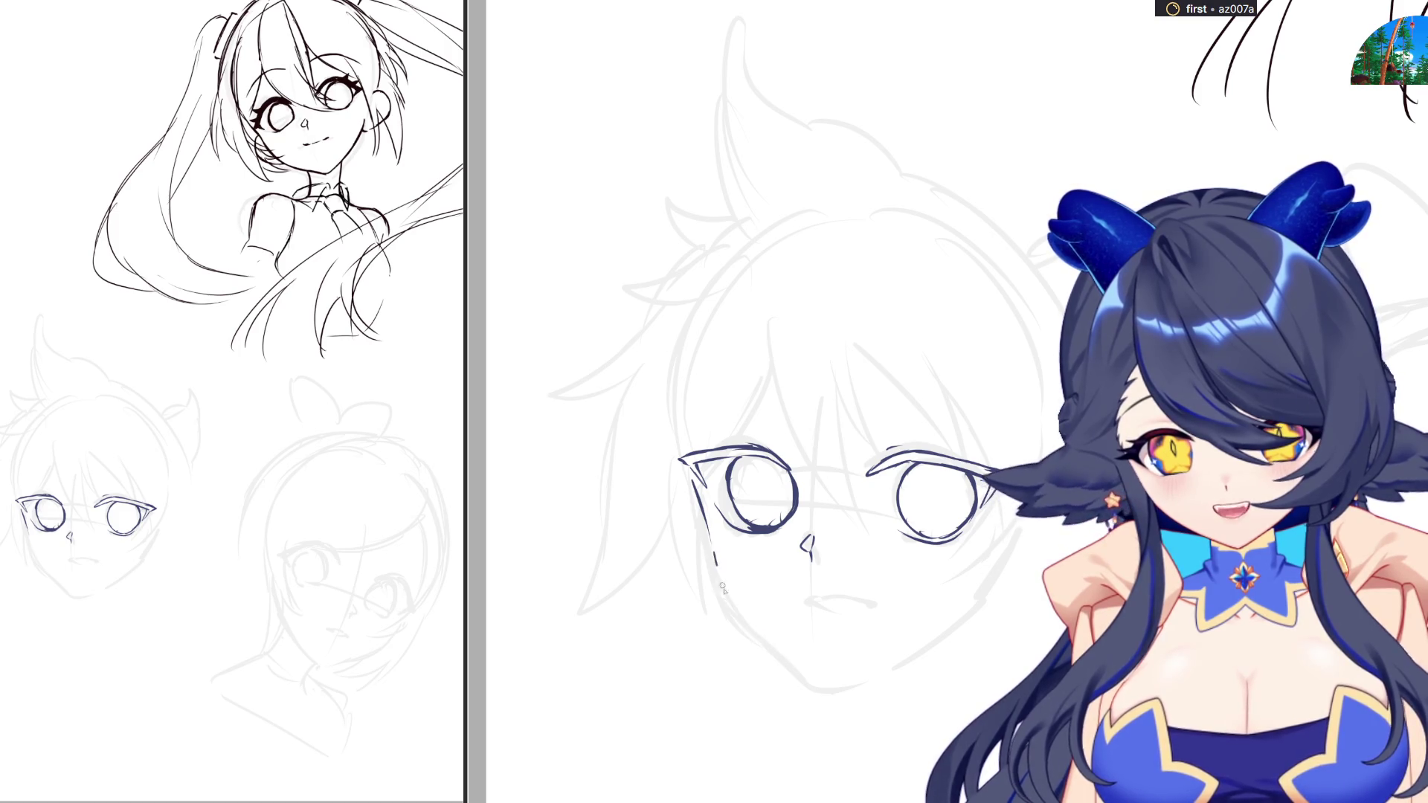
pyautogui.moveTo(712, 549); pyautogui.dragTo(766, 641)
pyautogui.moveTo(720, 582); pyautogui.dragTo(802, 673)
pyautogui.hotkey('ctrl', 'z')
pyautogui.moveTo(752, 628)
pyautogui.mouseDown()
pyautogui.moveTo(807, 683)
pyautogui.moveTo(842, 688)
pyautogui.moveTo(913, 653)
pyautogui.mouseUp()
pyautogui.hotkey('ctrl', 'z')
# Draw the chin curving up toward the right cheek, redoing attempts
pyautogui.hotkey('ctrl', 'z')
pyautogui.hotkey('ctrl', 'z')
pyautogui.hotkey('ctrl', 'z')
pyautogui.moveTo(824, 688); pyautogui.dragTo(952, 629)
pyautogui.hotkey('ctrl', 'z')
pyautogui.moveTo(886, 671); pyautogui.dragTo(965, 619)
pyautogui.hotkey('ctrl', 'z')
pyautogui.hotkey('ctrl', 'z')
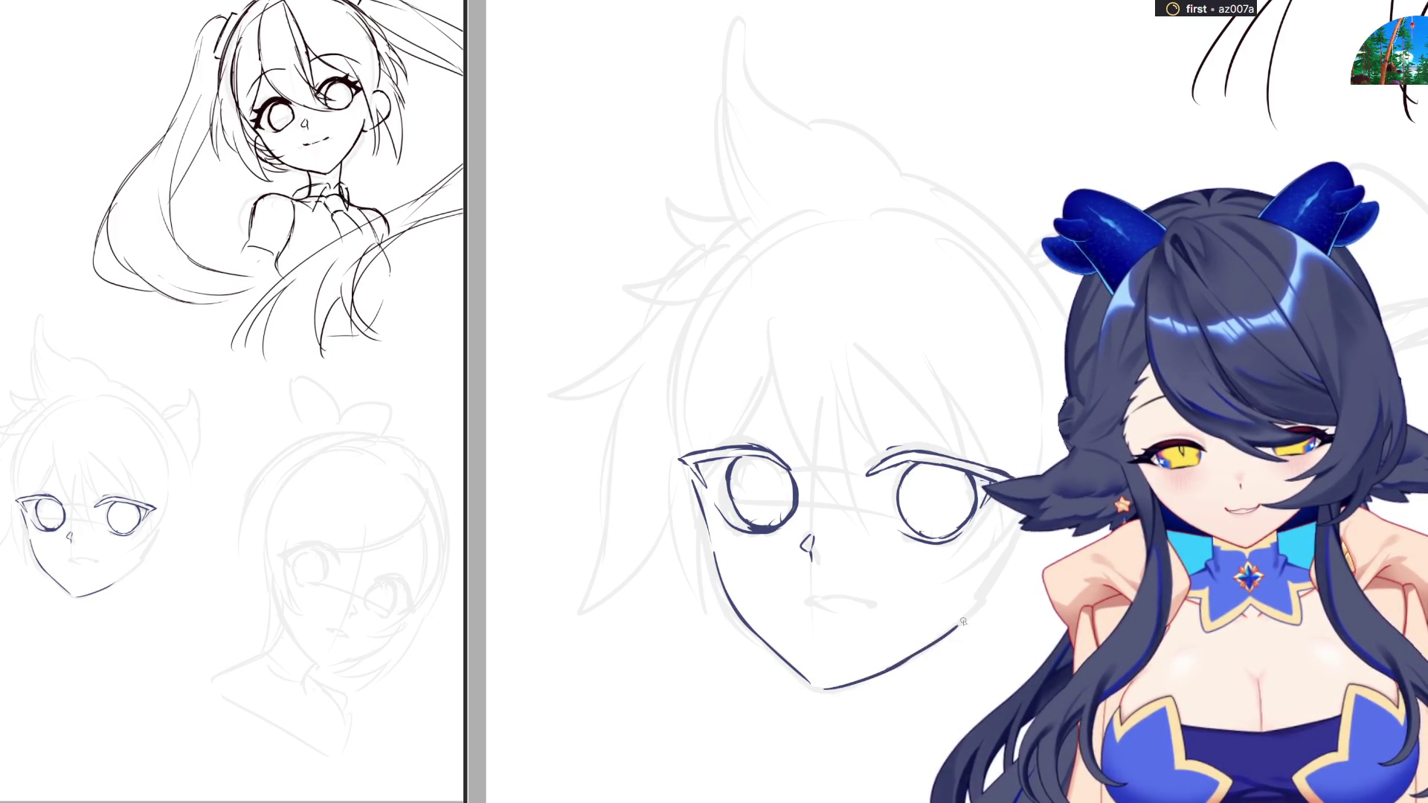
pyautogui.hotkey('ctrl', 'z')
pyautogui.moveTo(877, 676); pyautogui.dragTo(953, 631)
pyautogui.hotkey('ctrl', 'z')
pyautogui.moveTo(877, 677); pyautogui.dragTo(1002, 577)
pyautogui.hotkey('ctrl', 'z')
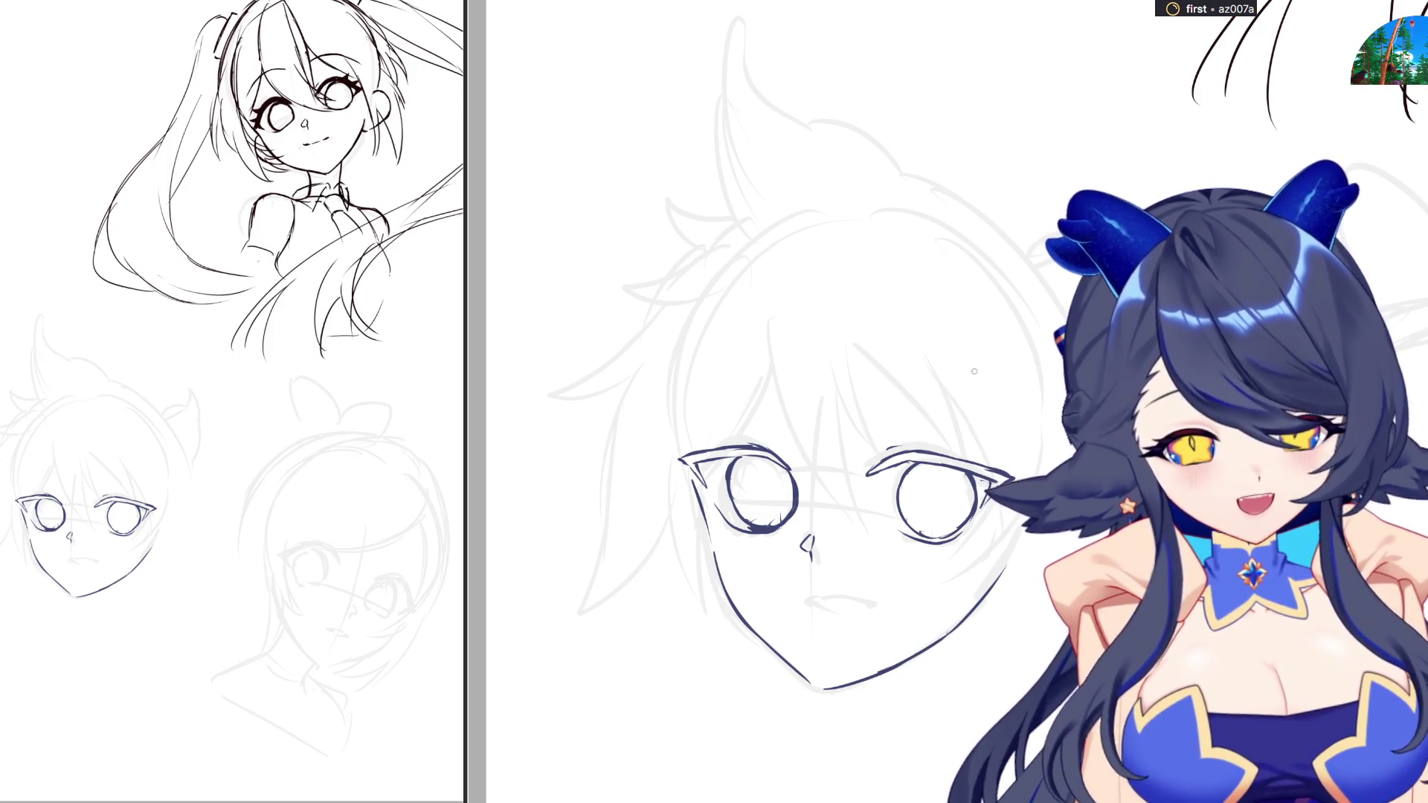
# Ink the mouth with a lower-lip line, then lasso-select the right eye
pyautogui.press('m')
pyautogui.press('m')
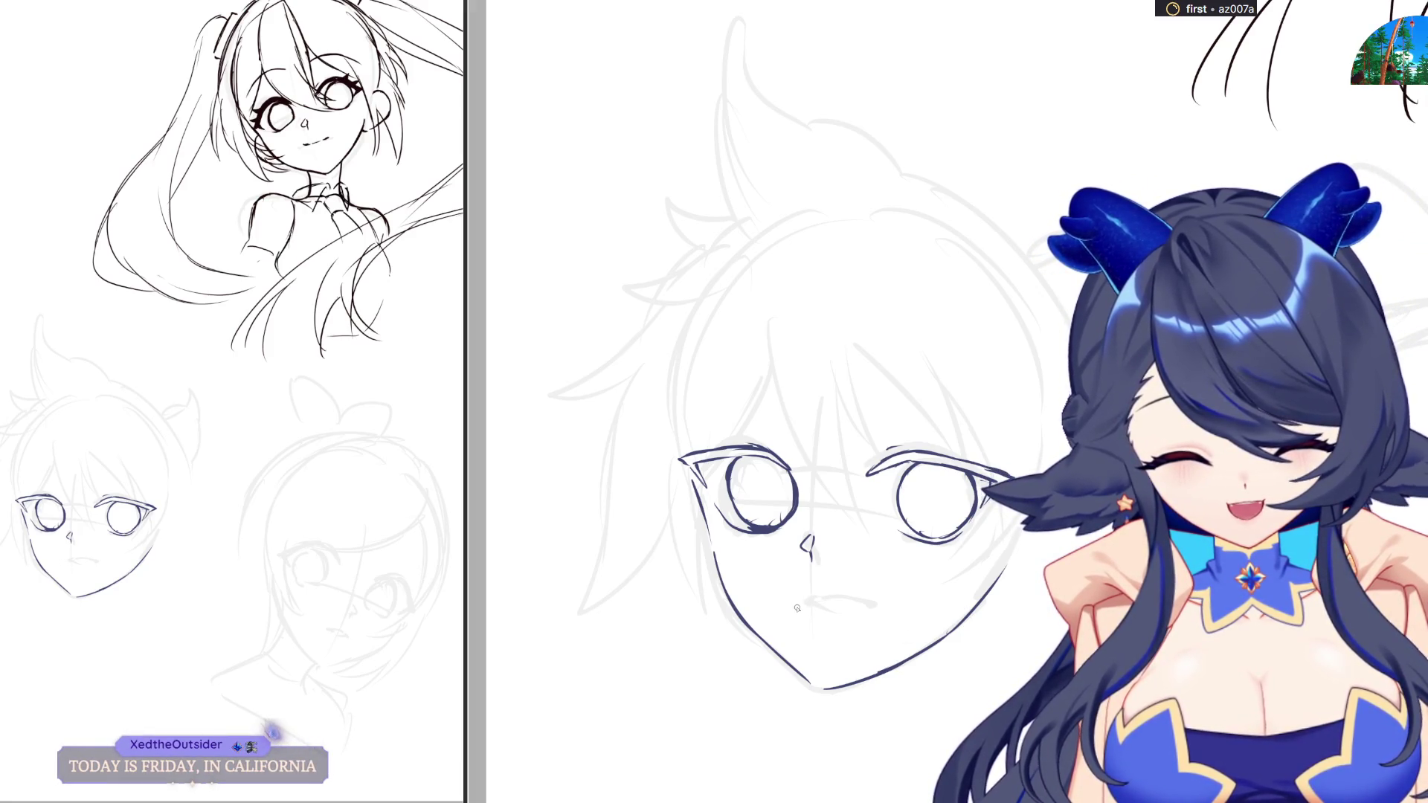
pyautogui.moveTo(795, 607); pyautogui.dragTo(862, 609)
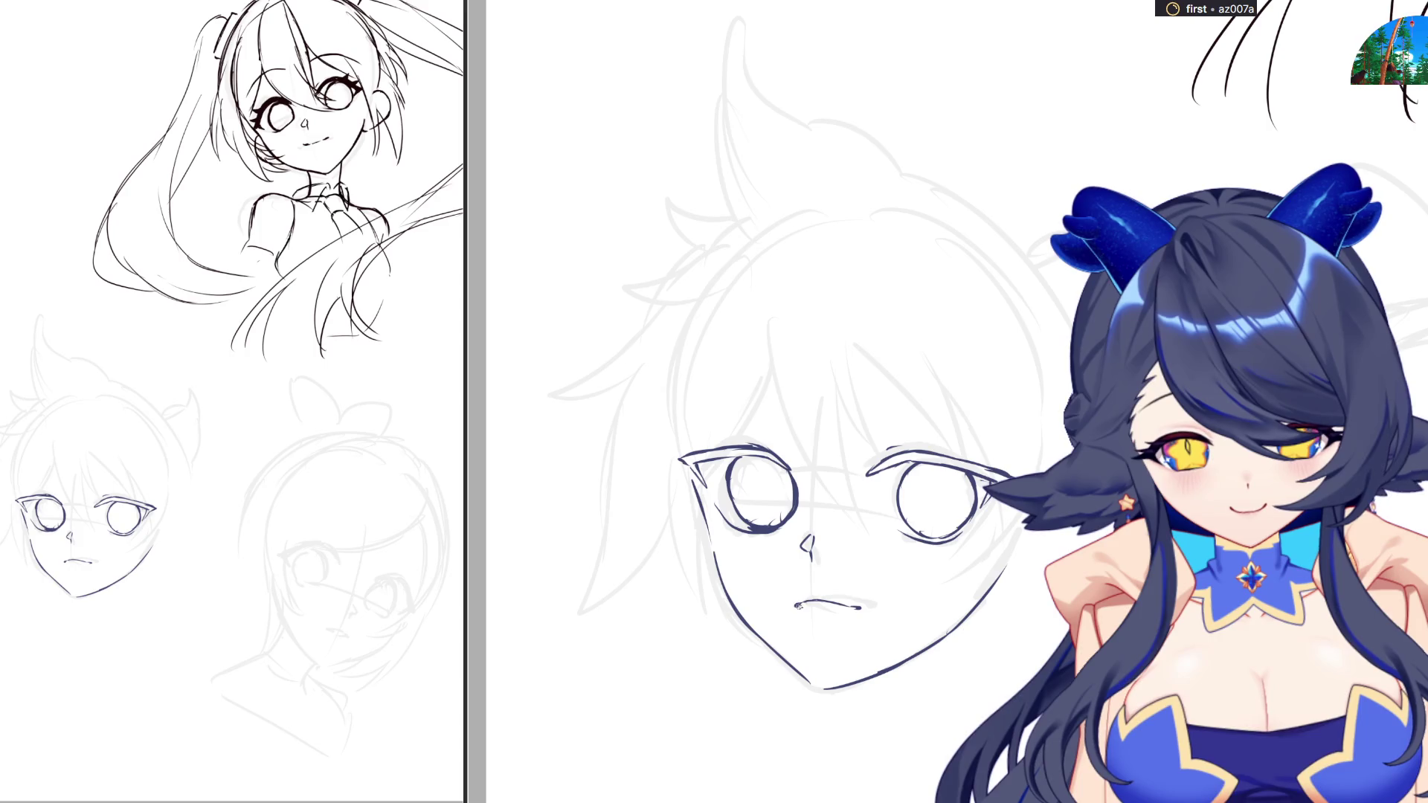
pyautogui.moveTo(796, 608); pyautogui.dragTo(863, 608)
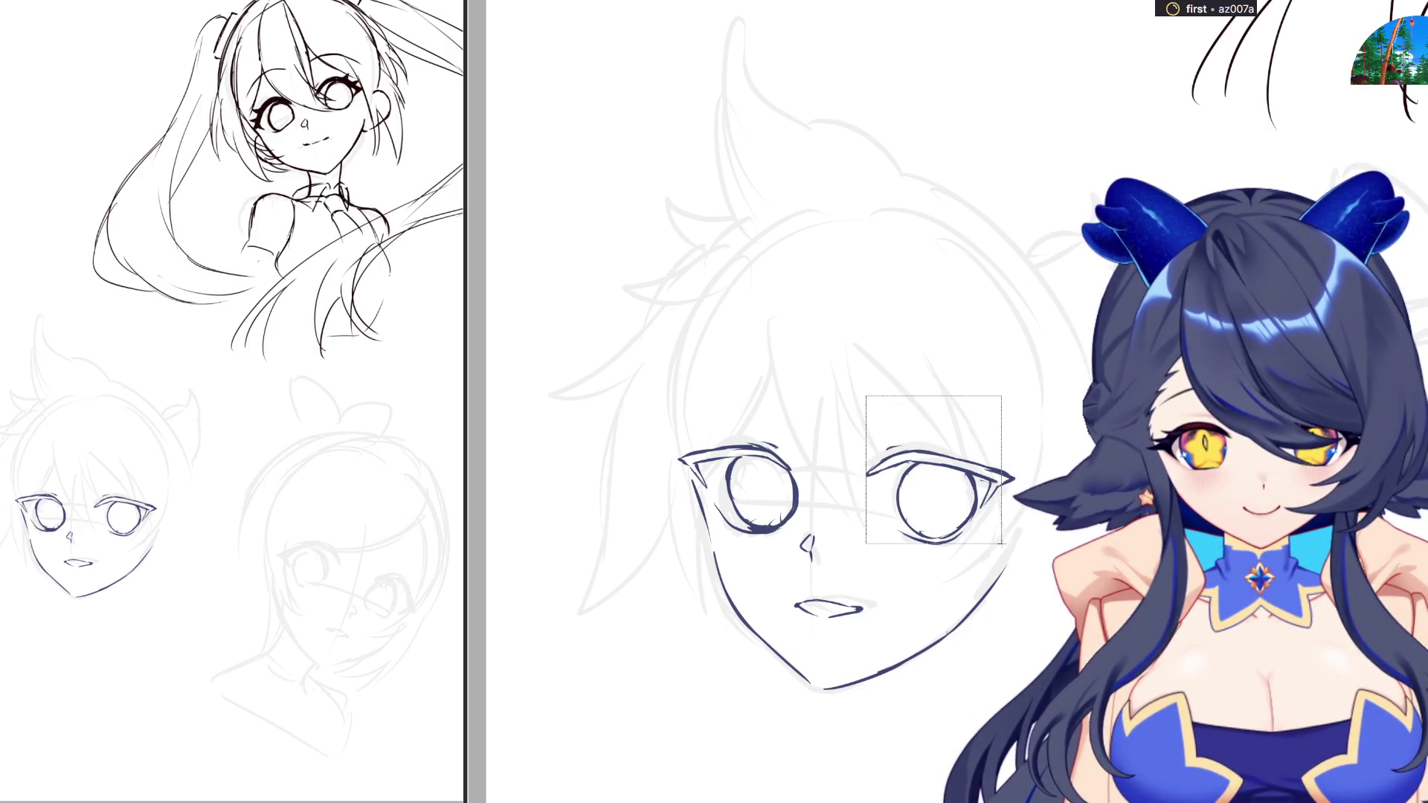
pyautogui.moveTo(850, 424); pyautogui.dragTo(1048, 560)
# Nudge the right eye slightly up-left and ink both eyebrows
pyautogui.hotkey('ctrl', 't')
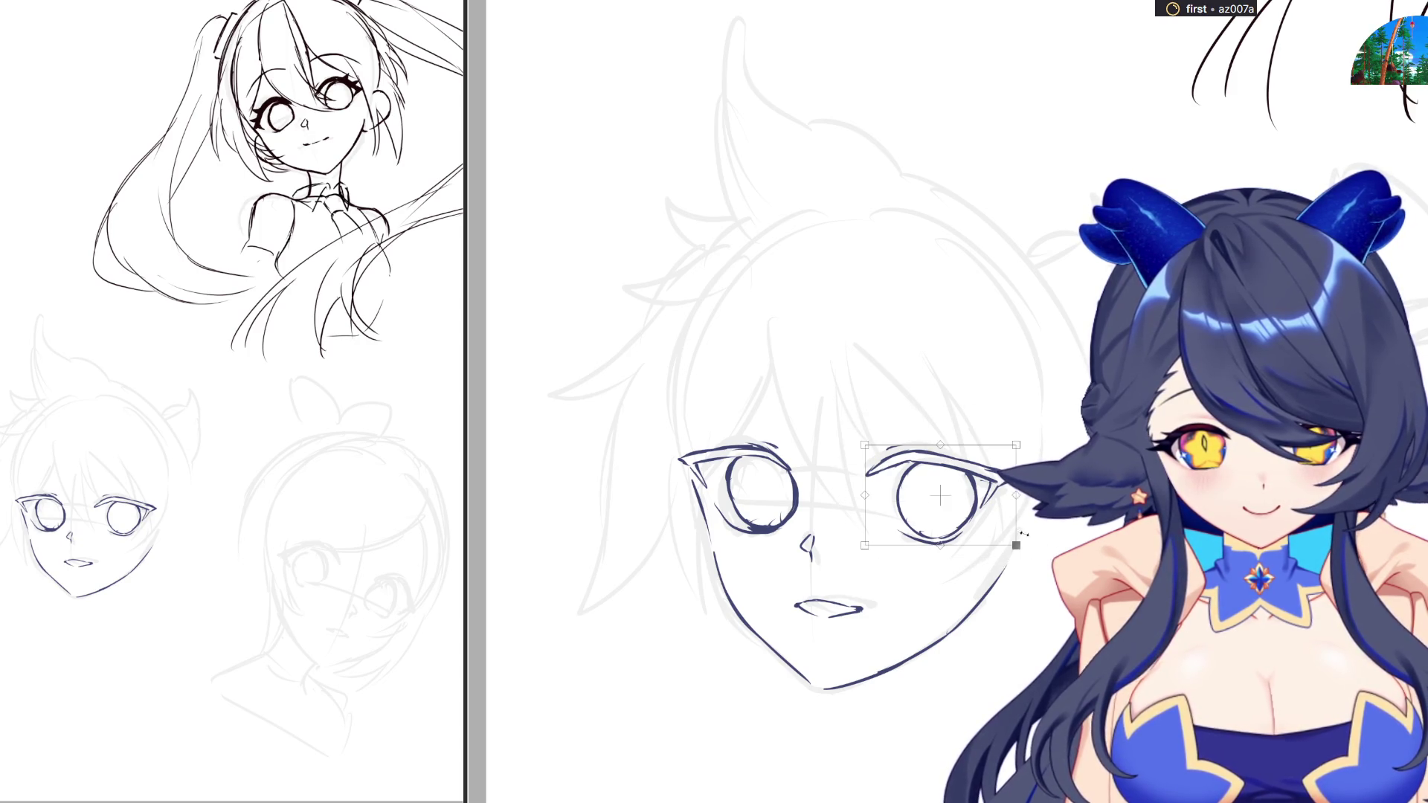
pyautogui.moveTo(944, 493); pyautogui.dragTo(941, 492)
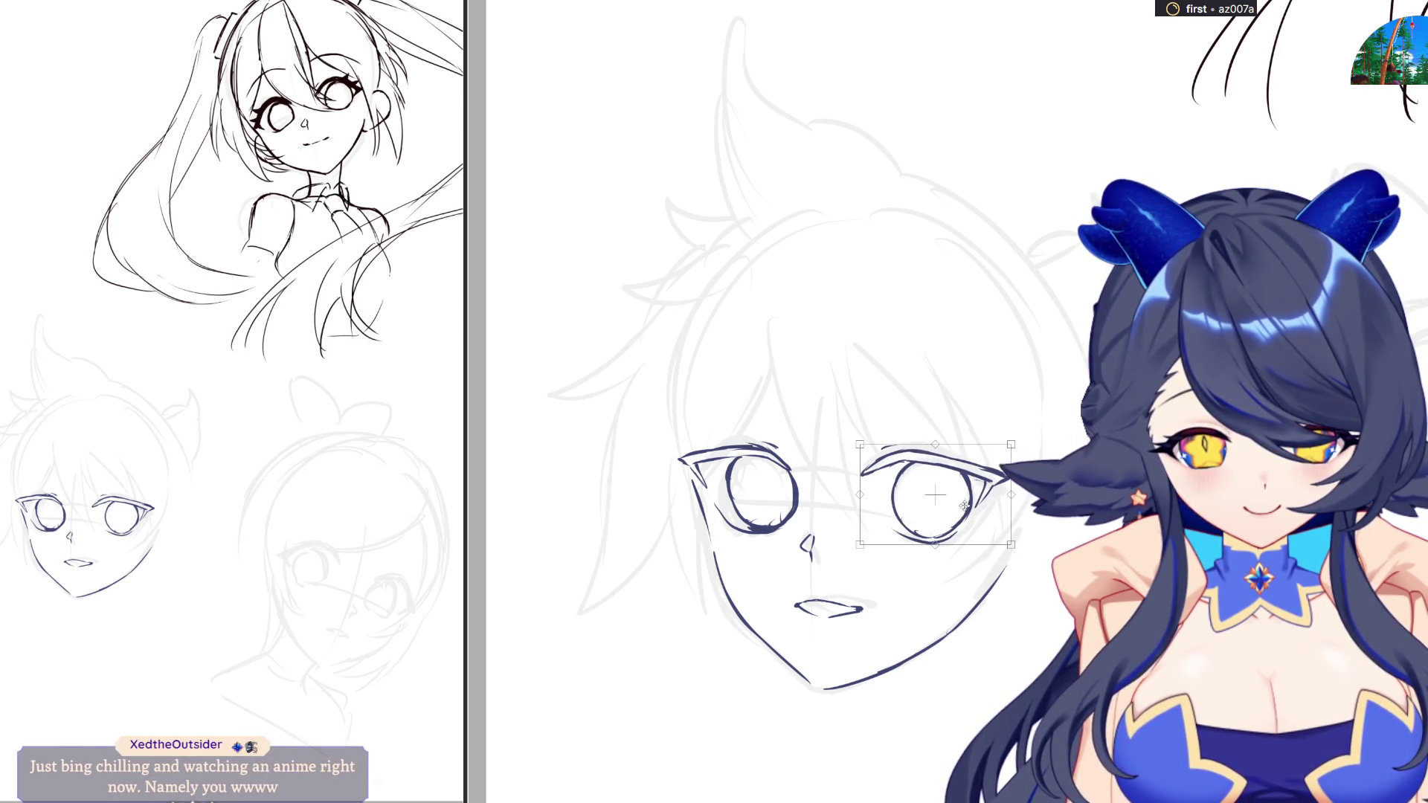
pyautogui.press('Return')
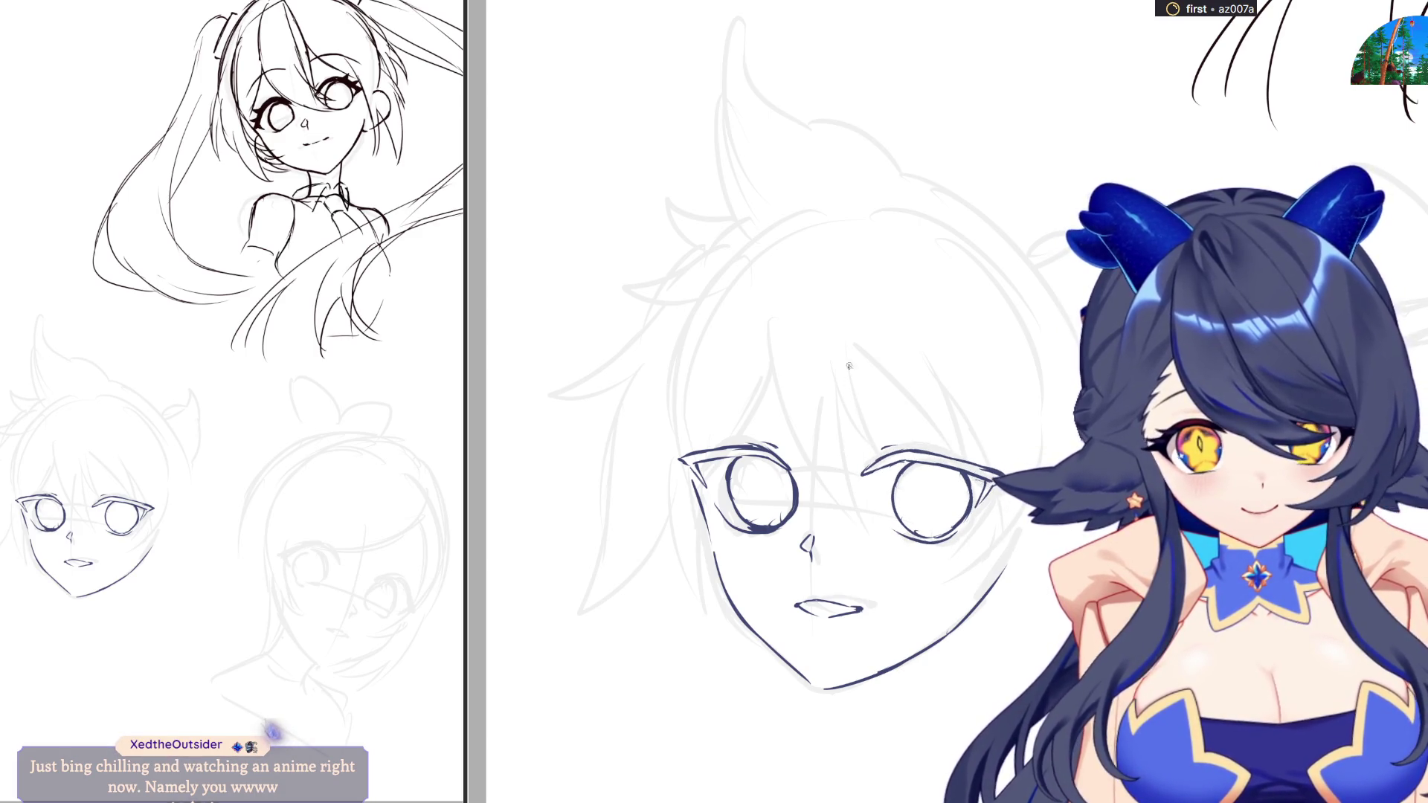
pyautogui.moveTo(832, 389); pyautogui.dragTo(929, 409)
pyautogui.moveTo(830, 388); pyautogui.dragTo(989, 428)
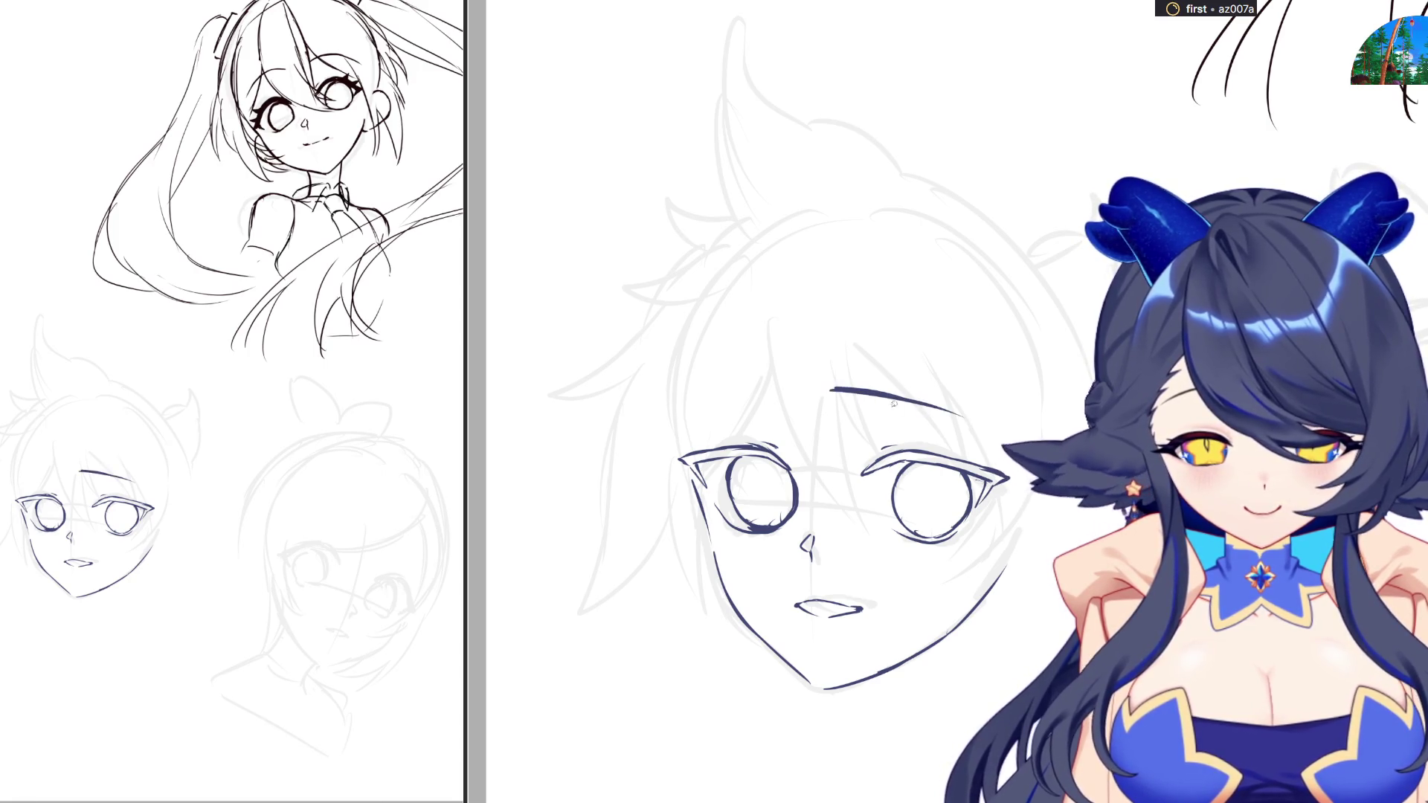
pyautogui.hscroll(-5, 992, 429)
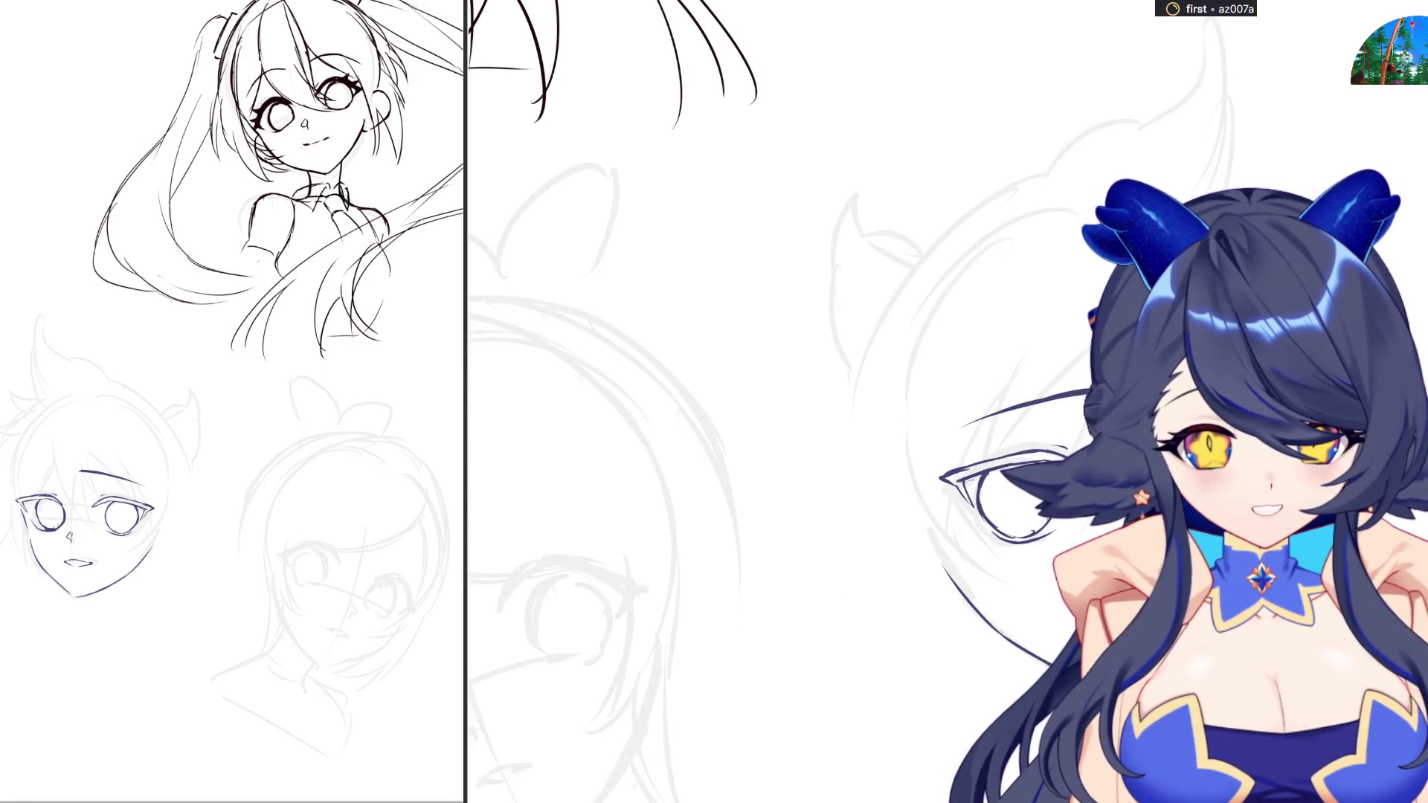
pyautogui.moveTo(27, 470); pyautogui.dragTo(52, 469)
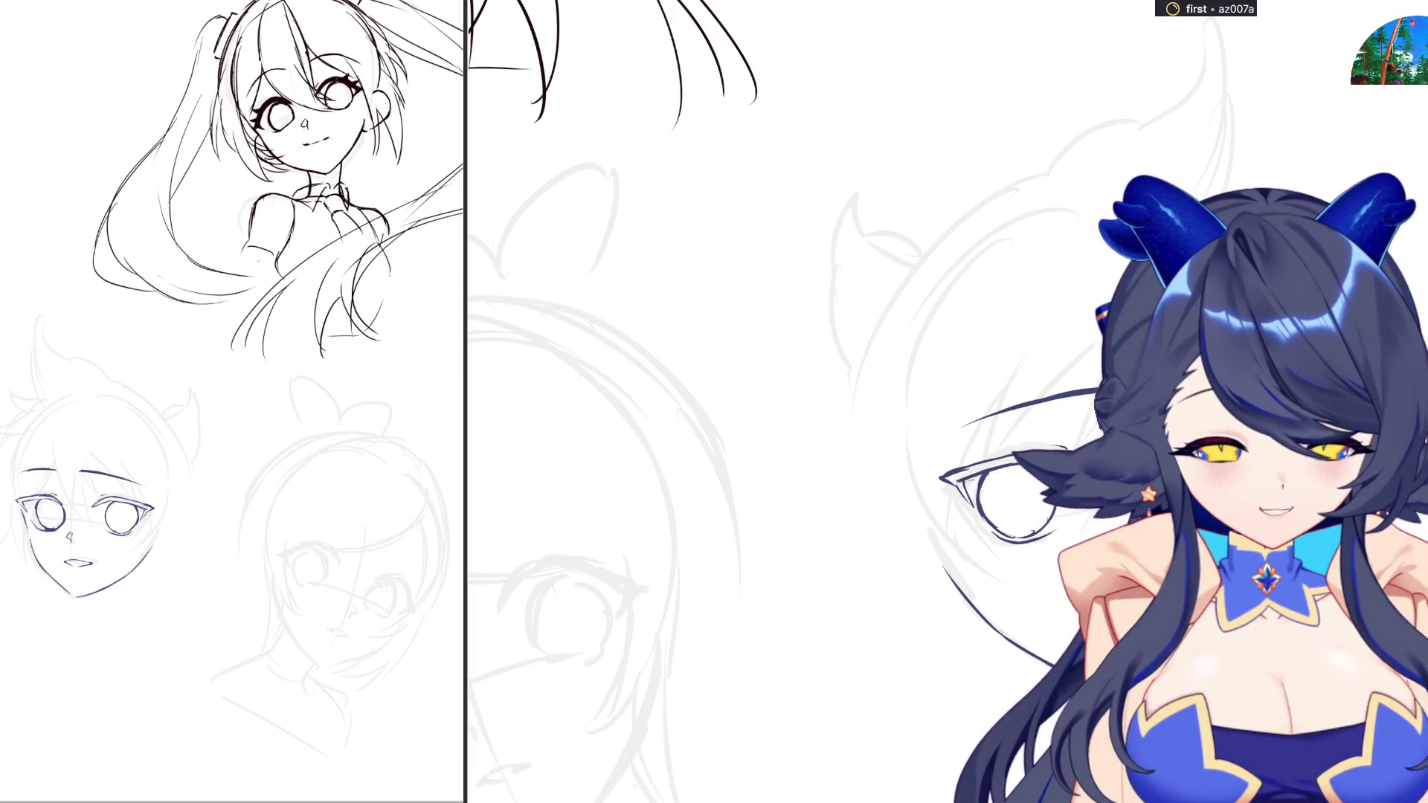
# Ink the round head outline down the left side, over the top and down the right
pyautogui.scroll(-3, 693, 328)
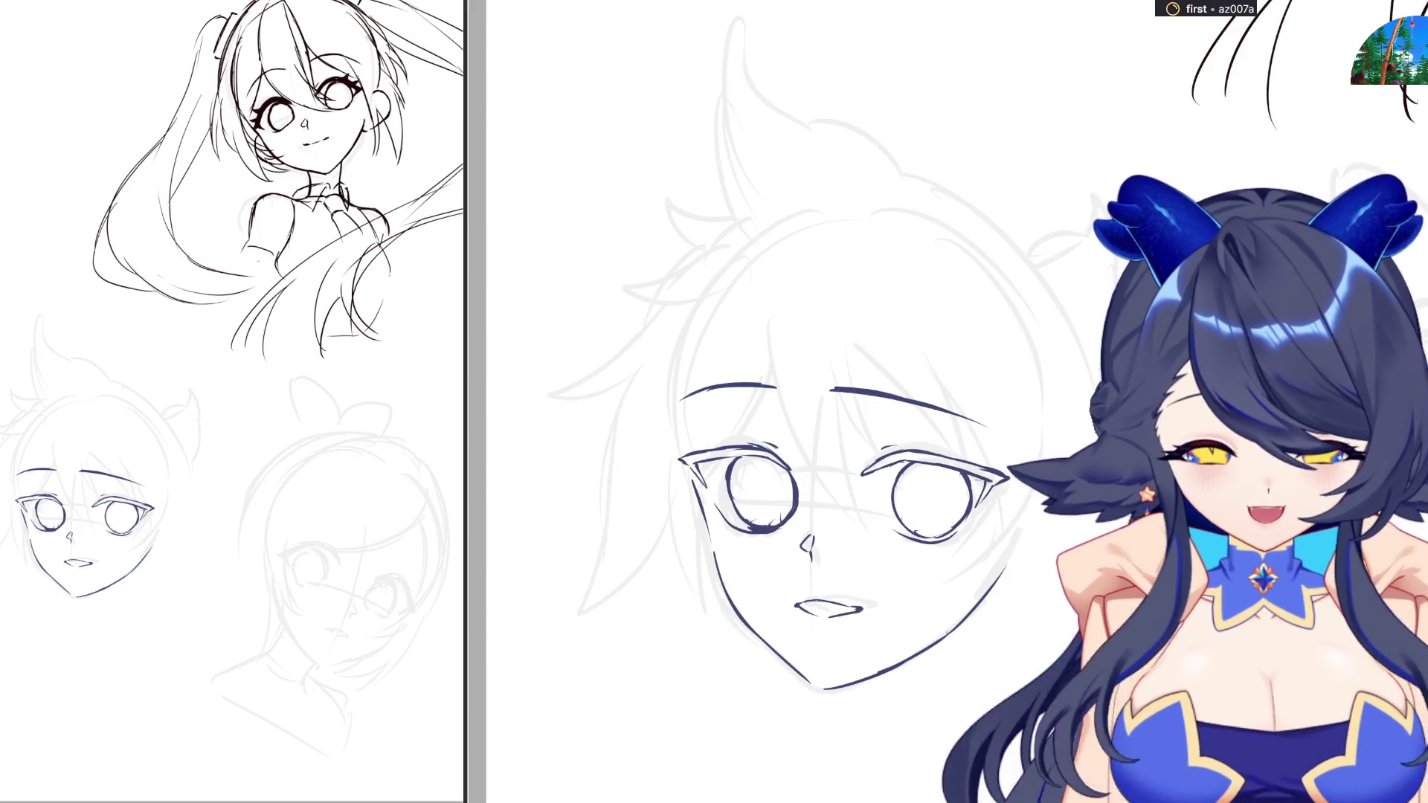
pyautogui.moveTo(712, 284); pyautogui.dragTo(675, 435)
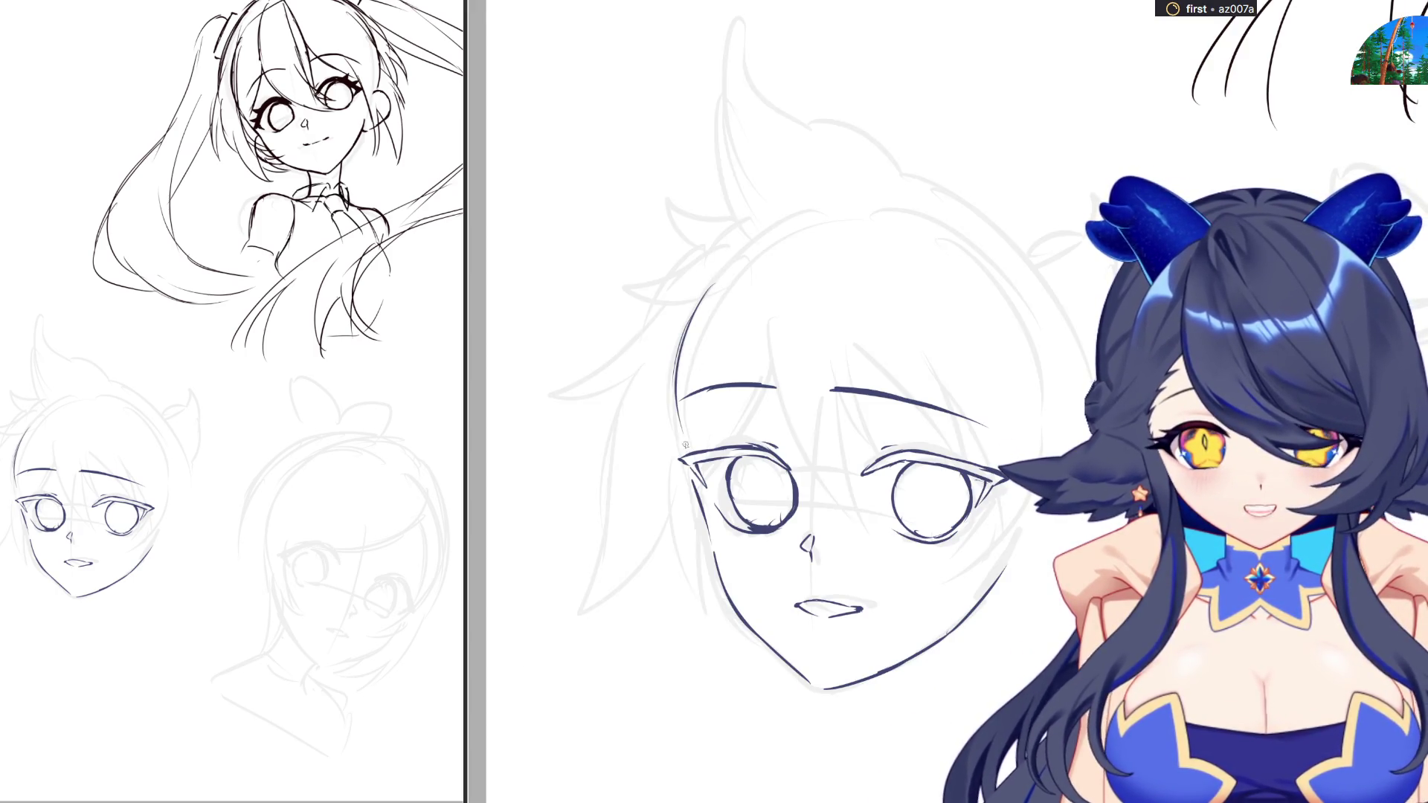
pyautogui.moveTo(677, 386); pyautogui.dragTo(688, 472)
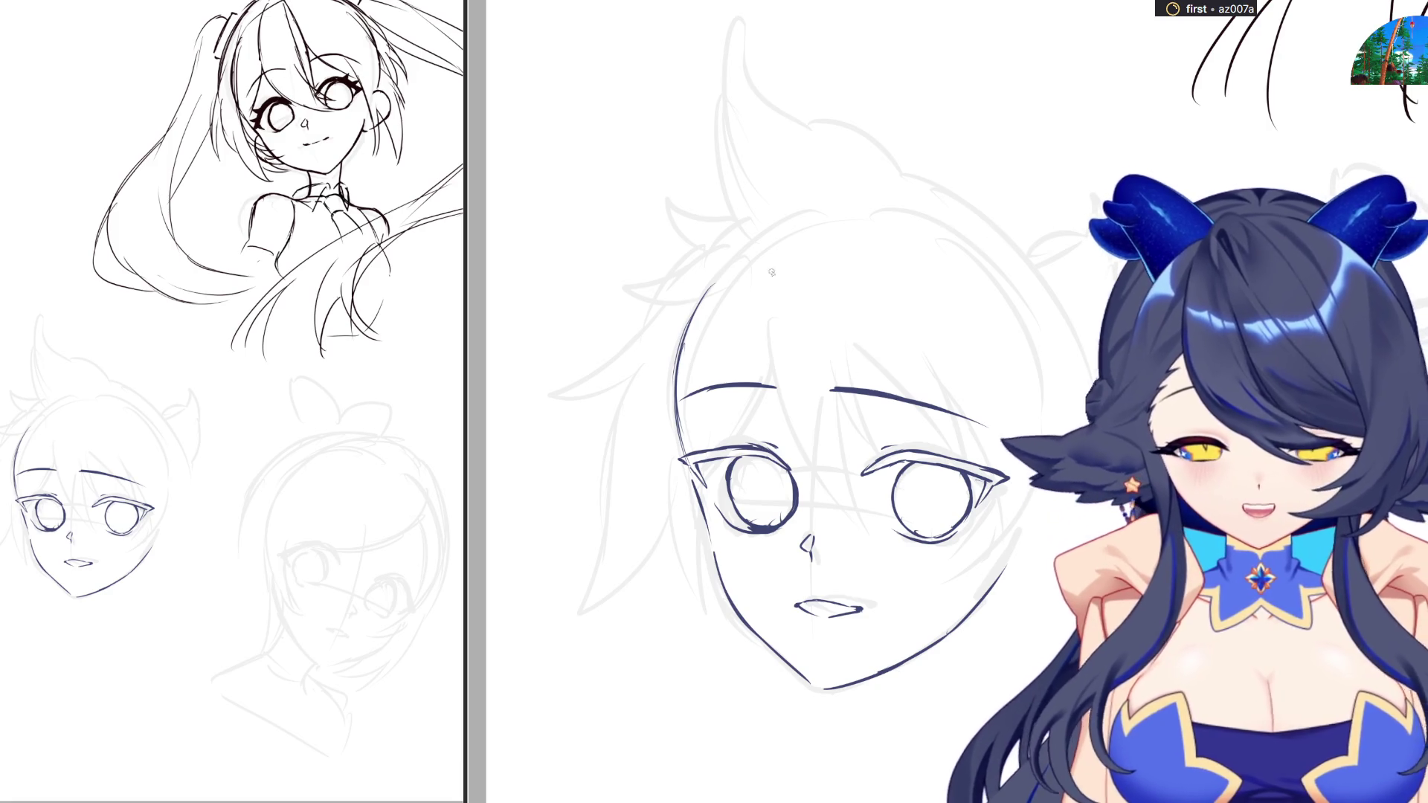
pyautogui.moveTo(743, 250)
pyautogui.mouseDown()
pyautogui.moveTo(922, 210)
pyautogui.moveTo(1035, 303)
pyautogui.moveTo(1052, 387)
pyautogui.mouseUp()
pyautogui.hotkey('ctrl', 'z')
pyautogui.moveTo(1044, 328)
pyautogui.mouseDown()
pyautogui.moveTo(1060, 462)
pyautogui.moveTo(1011, 536)
pyautogui.mouseUp()
# Erase the dark mouth line below the nose
pyautogui.scroll(3, 1011, 535)
pyautogui.scroll(-3, 1011, 536)
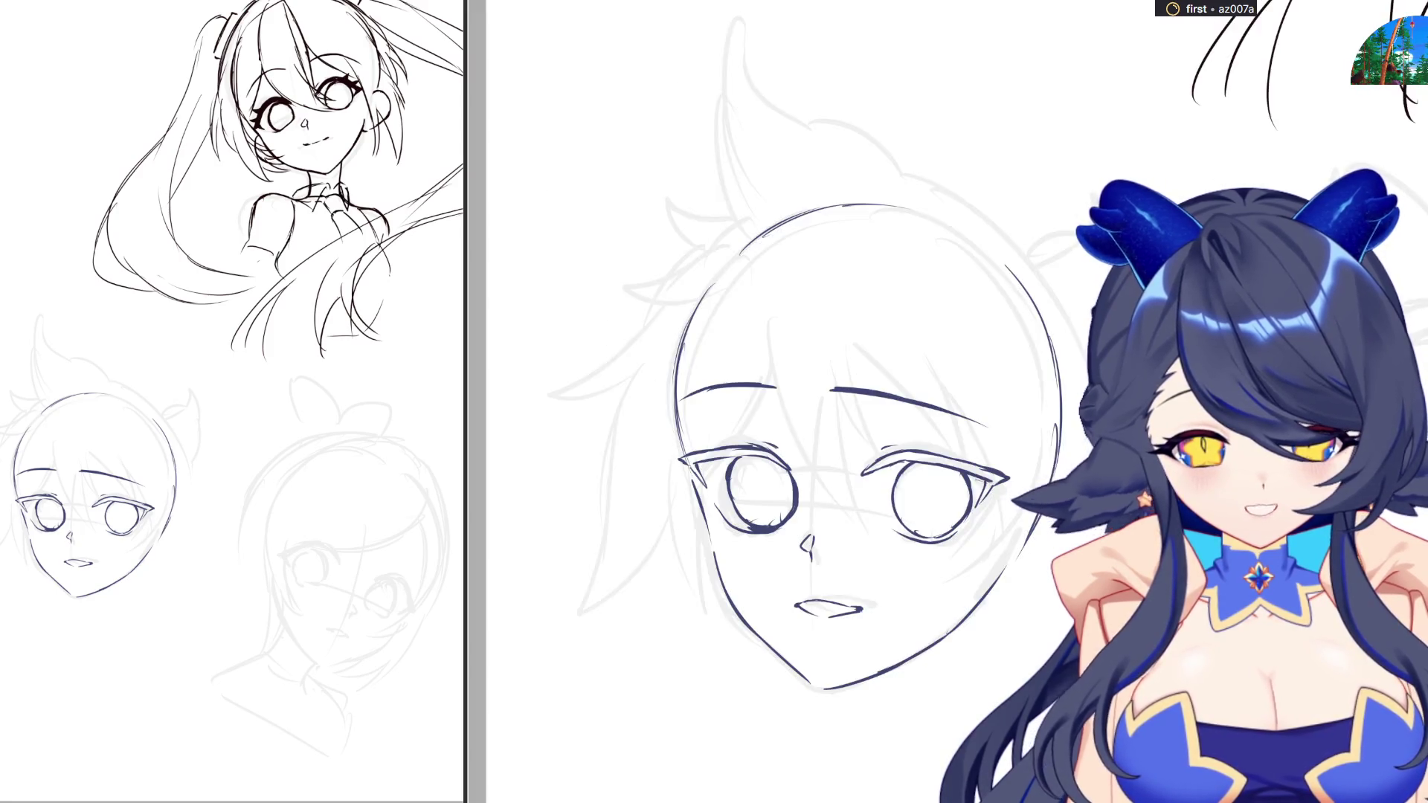
pyautogui.moveTo(795, 606)
pyautogui.mouseDown()
pyautogui.moveTo(859, 612)
pyautogui.moveTo(838, 601)
pyautogui.moveTo(880, 595)
pyautogui.mouseUp()
pyautogui.hscroll(5, 841, 708)
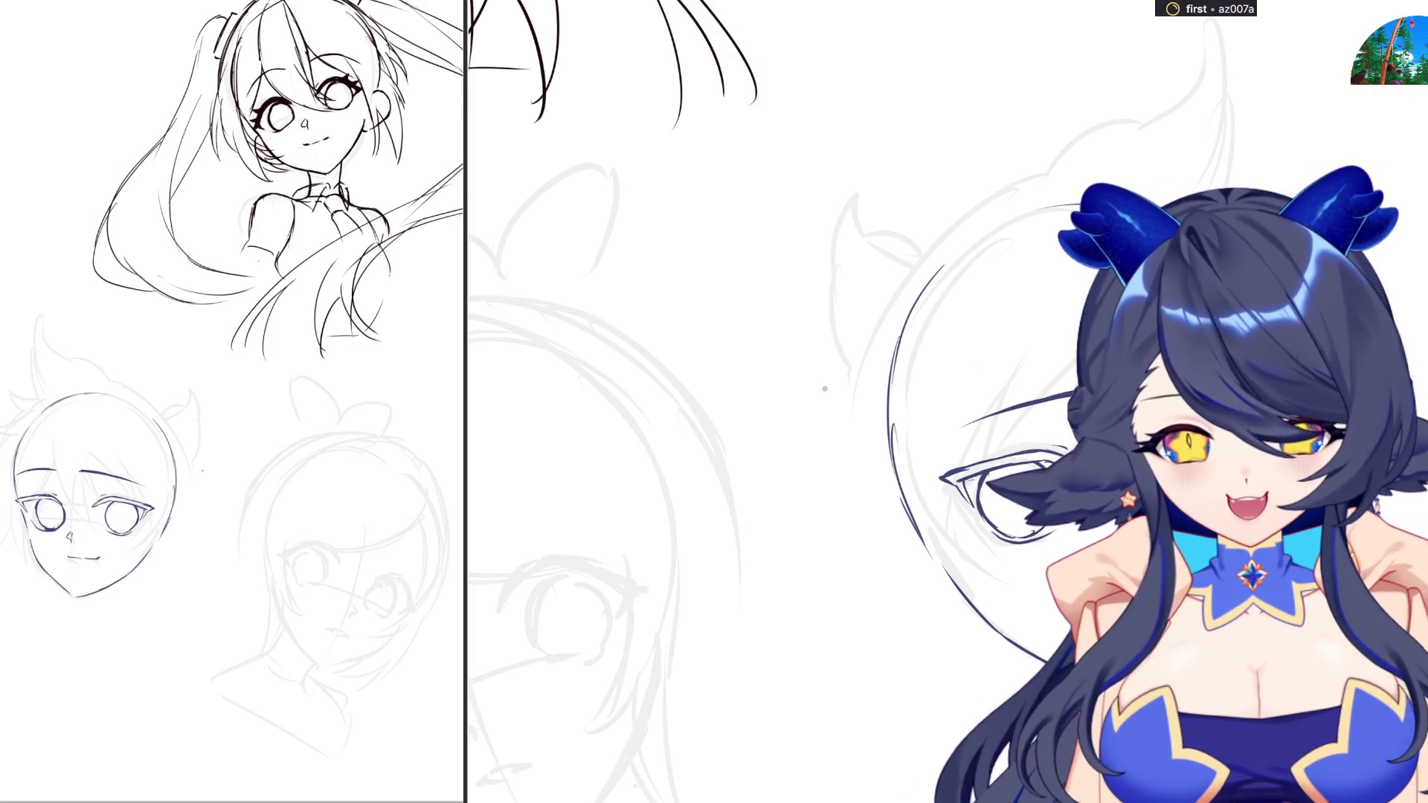
# Enlarge the brush size with the ] bracket key
pyautogui.press(']')
pyautogui.press(']')
pyautogui.press(']')
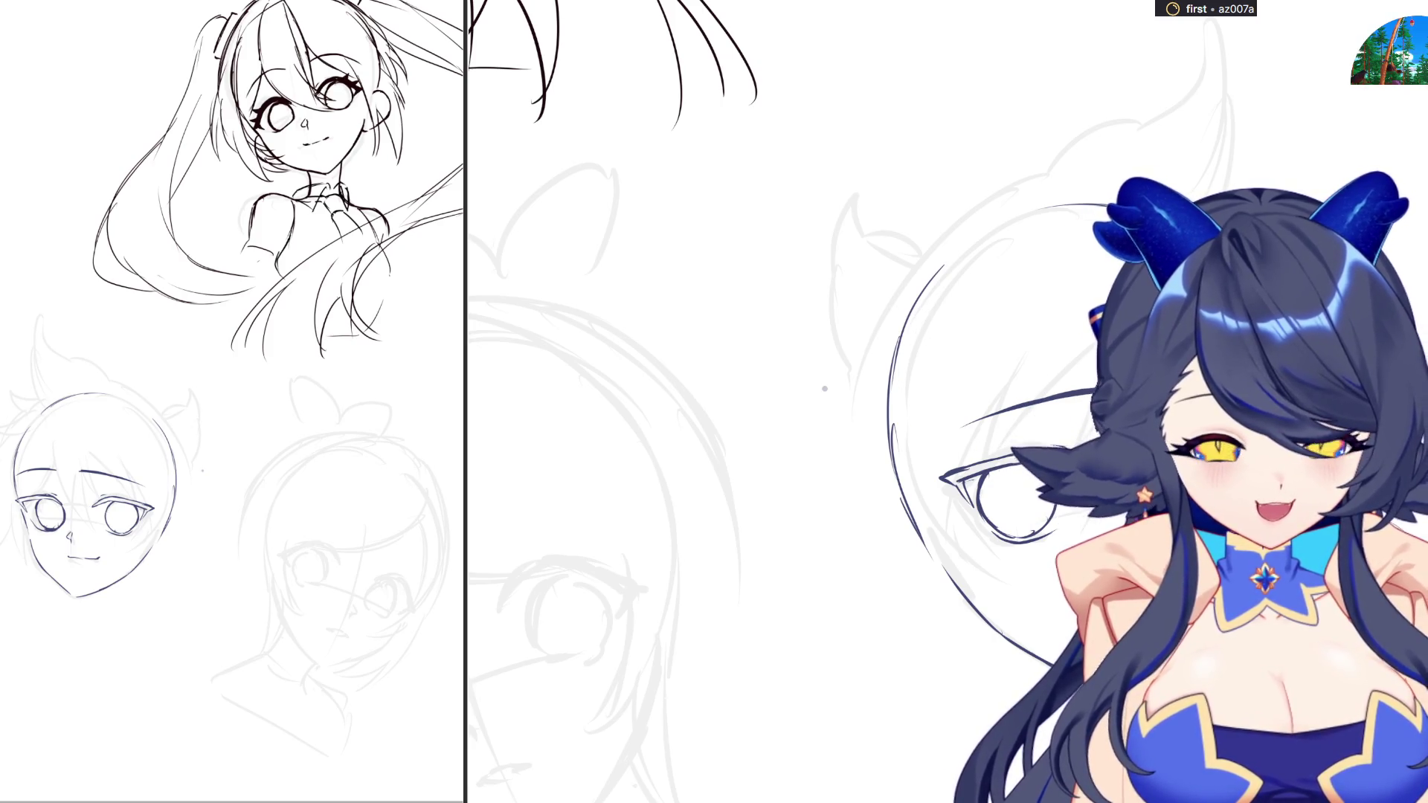
pyautogui.press(']')
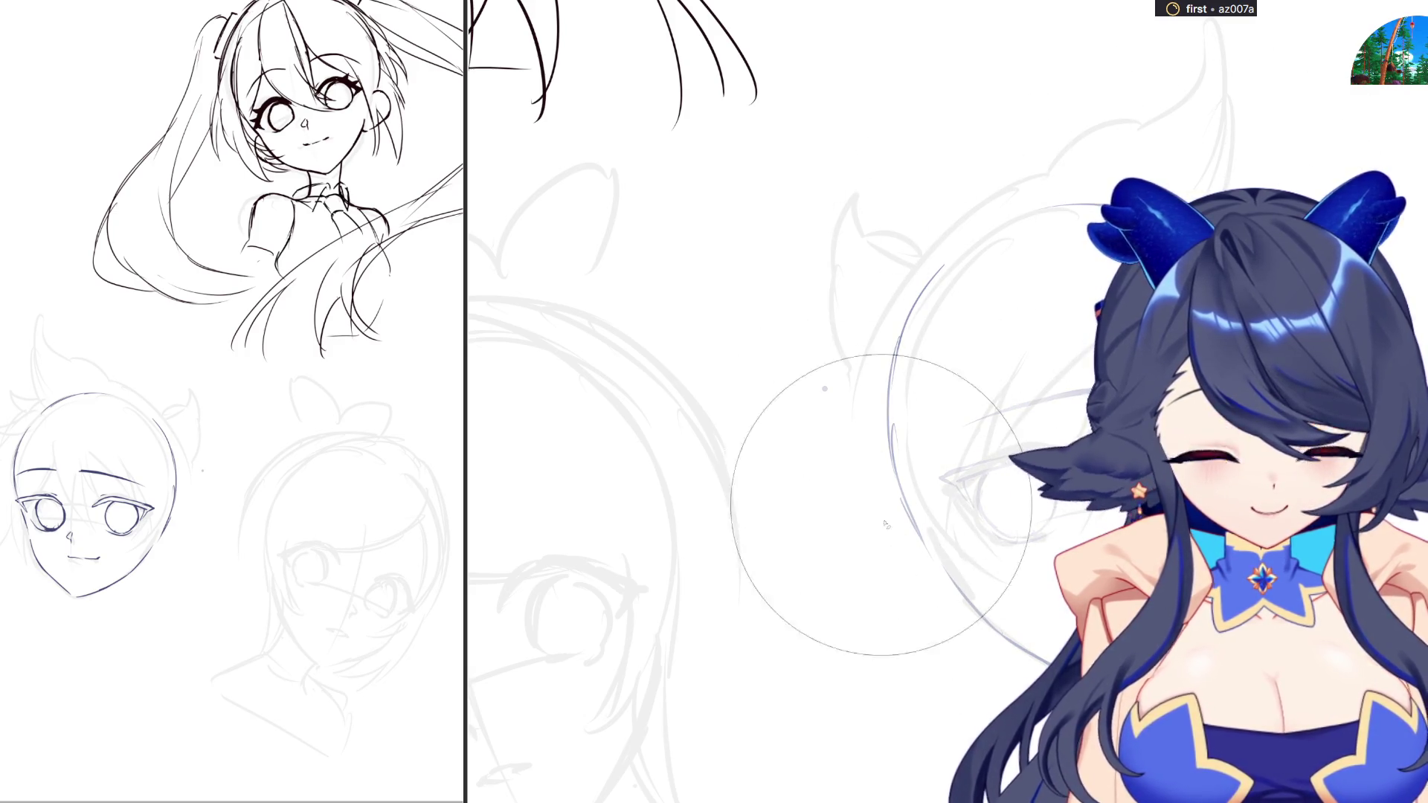
# Undo the last change and ink a dark upper eyelid curve over the left eye
pyautogui.hotkey('ctrl', 'z')
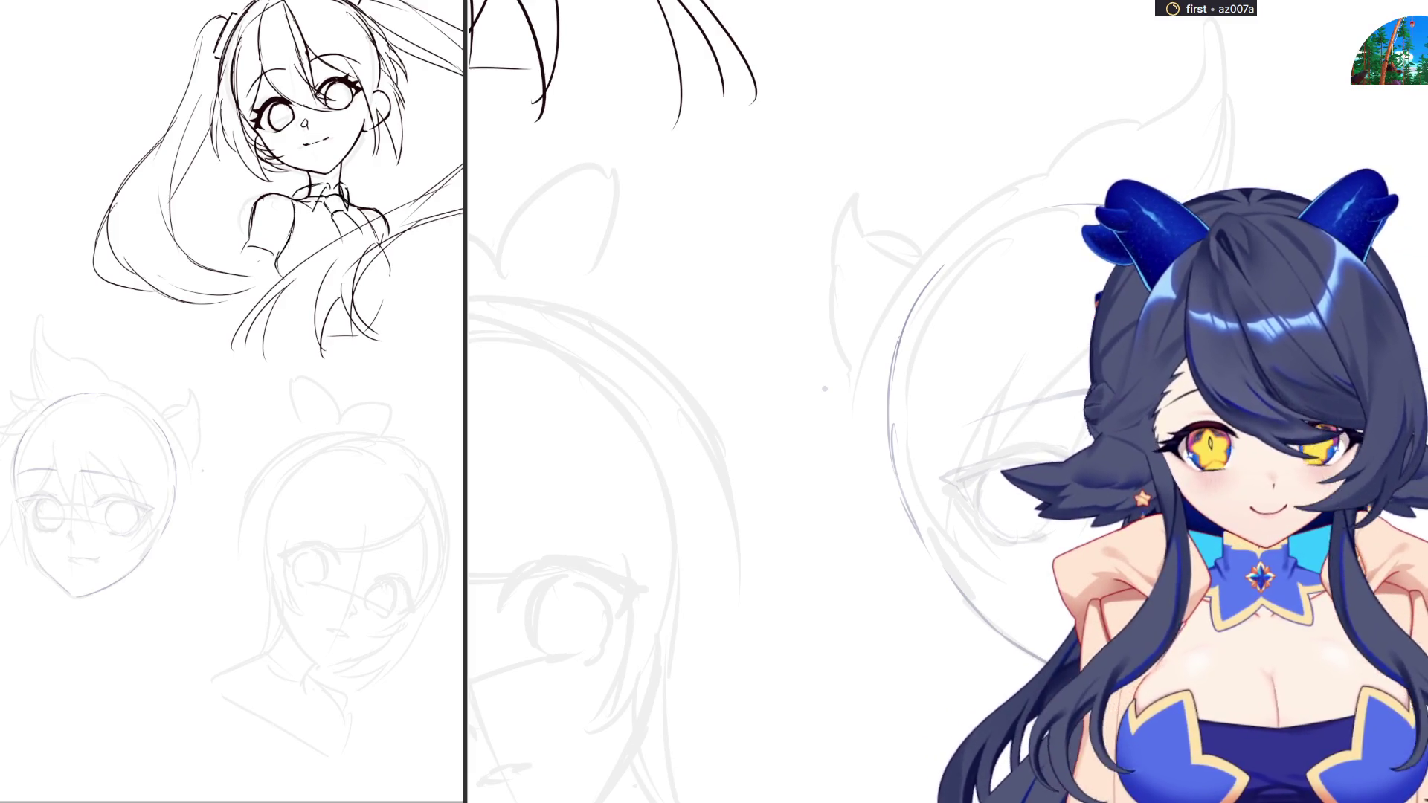
pyautogui.moveTo(63, 508); pyautogui.dragTo(21, 496)
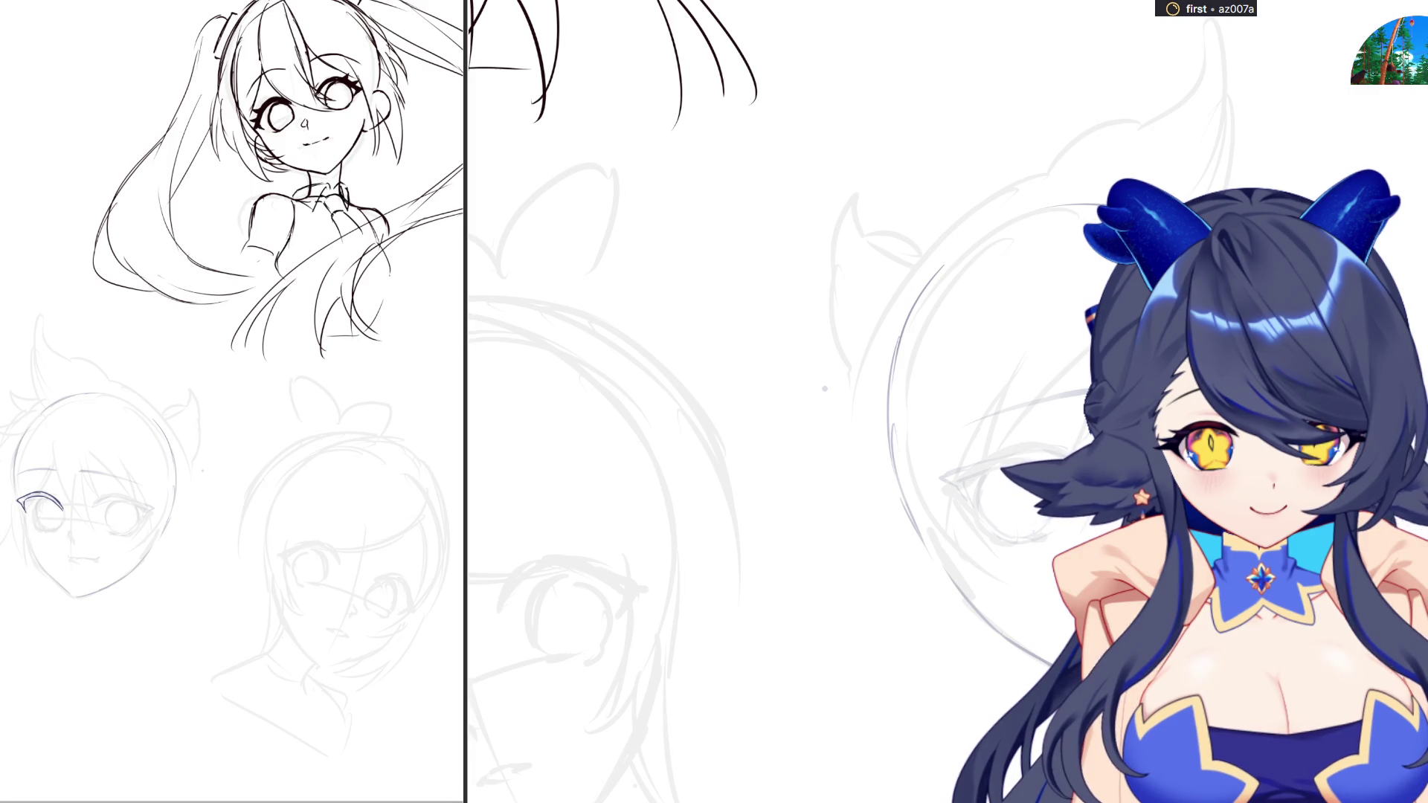
pyautogui.scroll(-3, 845, 462)
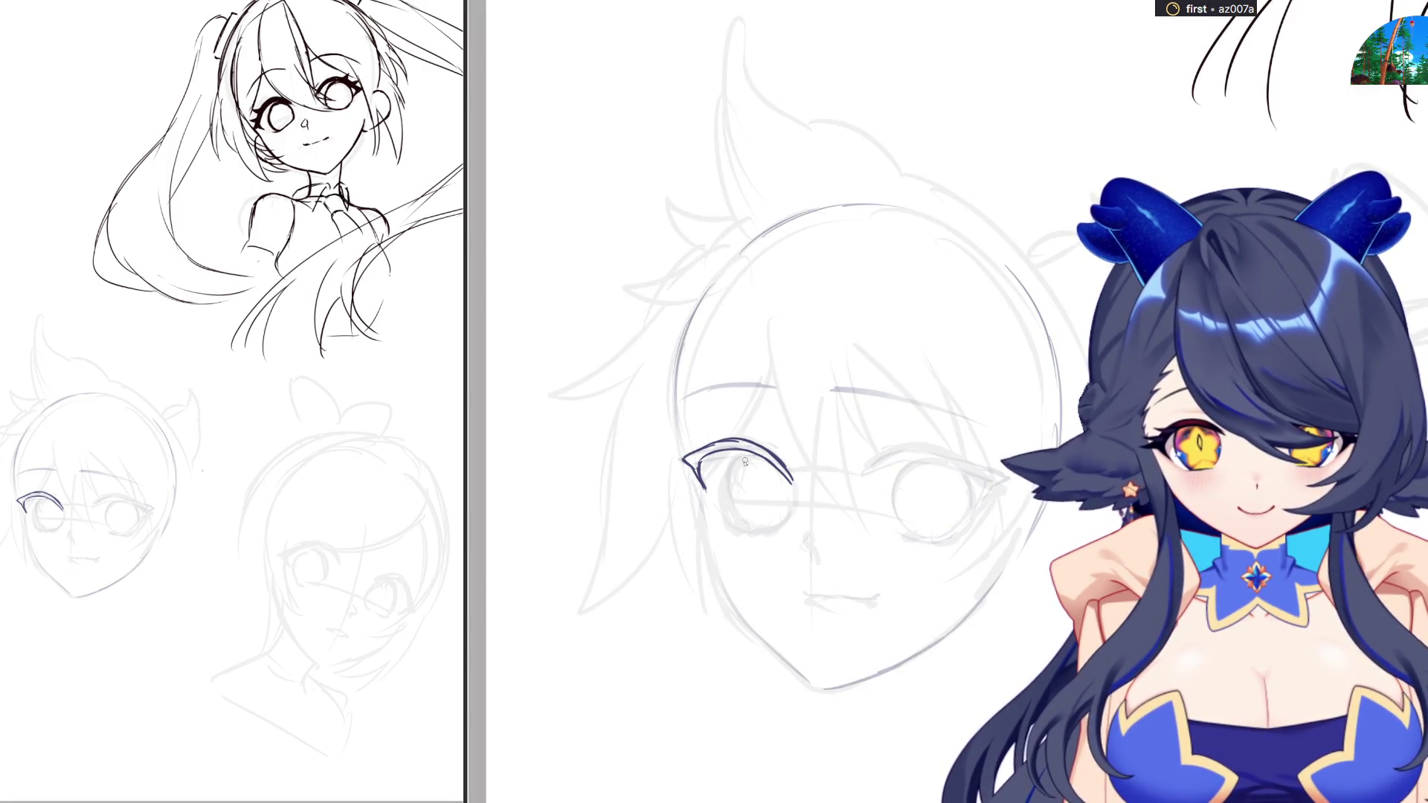
# Ink the iris's left edge, the small nose and the mouth line, then mirror the view to check
pyautogui.moveTo(748, 453)
pyautogui.mouseDown()
pyautogui.moveTo(731, 512)
pyautogui.moveTo(789, 480)
pyautogui.moveTo(775, 528)
pyautogui.mouseUp()
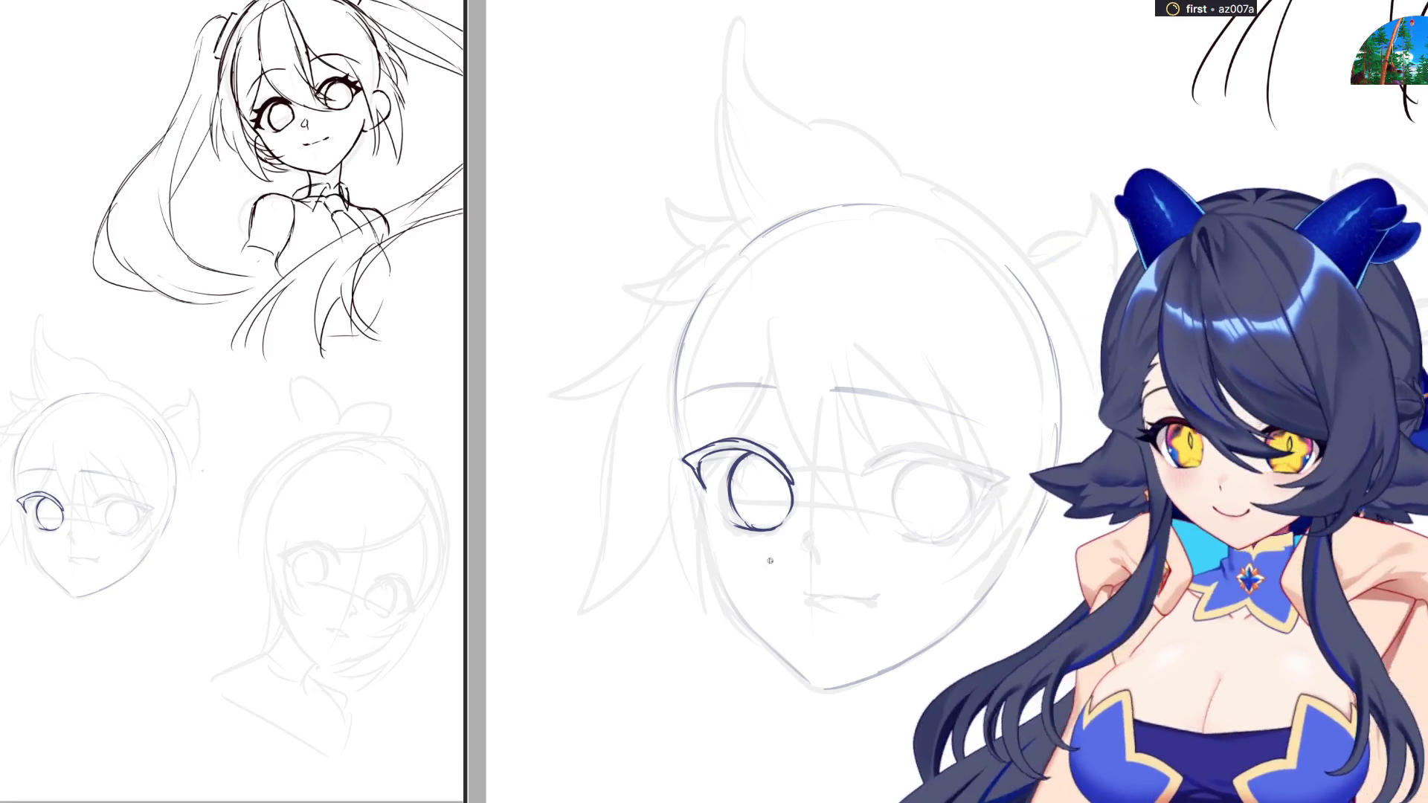
pyautogui.moveTo(806, 533); pyautogui.dragTo(804, 548)
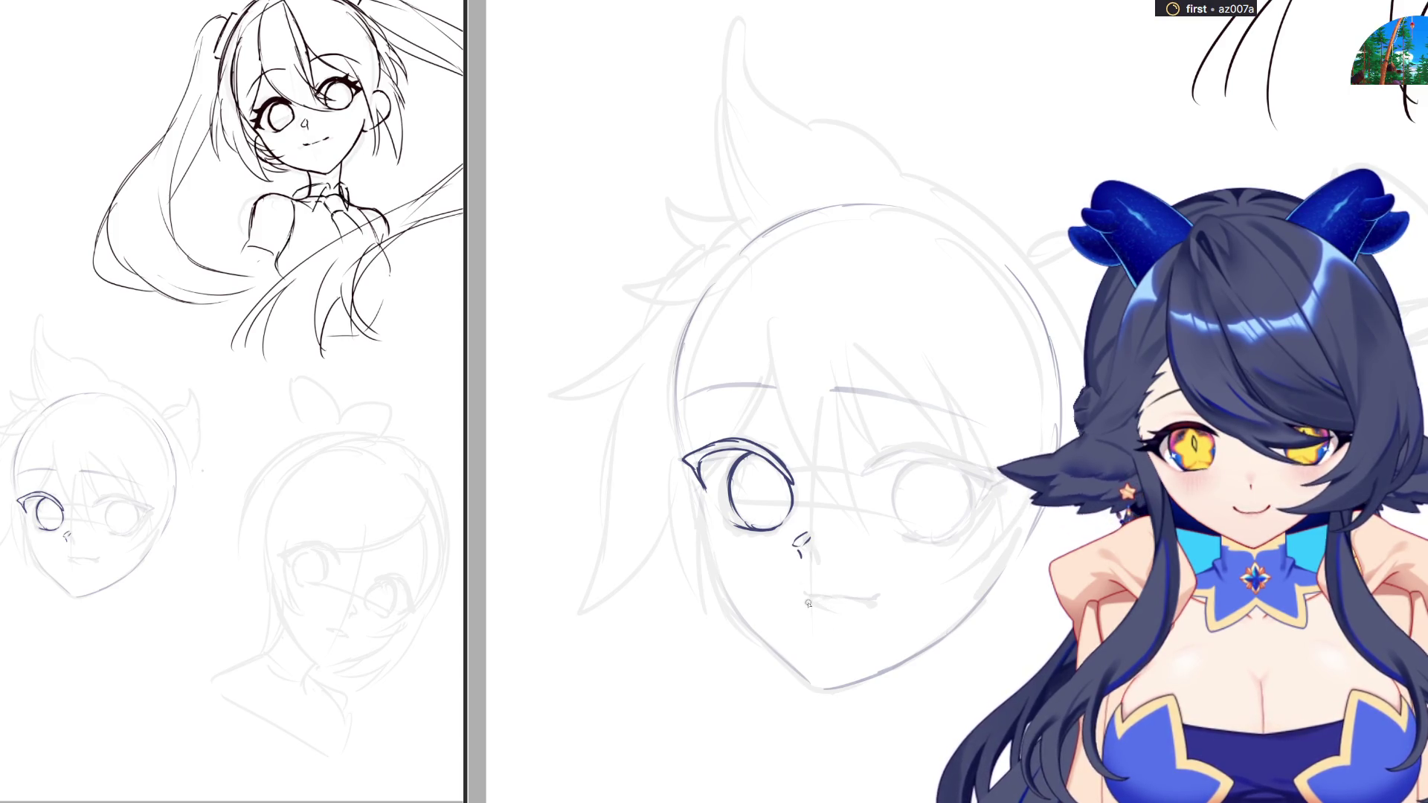
pyautogui.moveTo(806, 587)
pyautogui.mouseDown()
pyautogui.moveTo(855, 599)
pyautogui.moveTo(846, 591)
pyautogui.mouseUp()
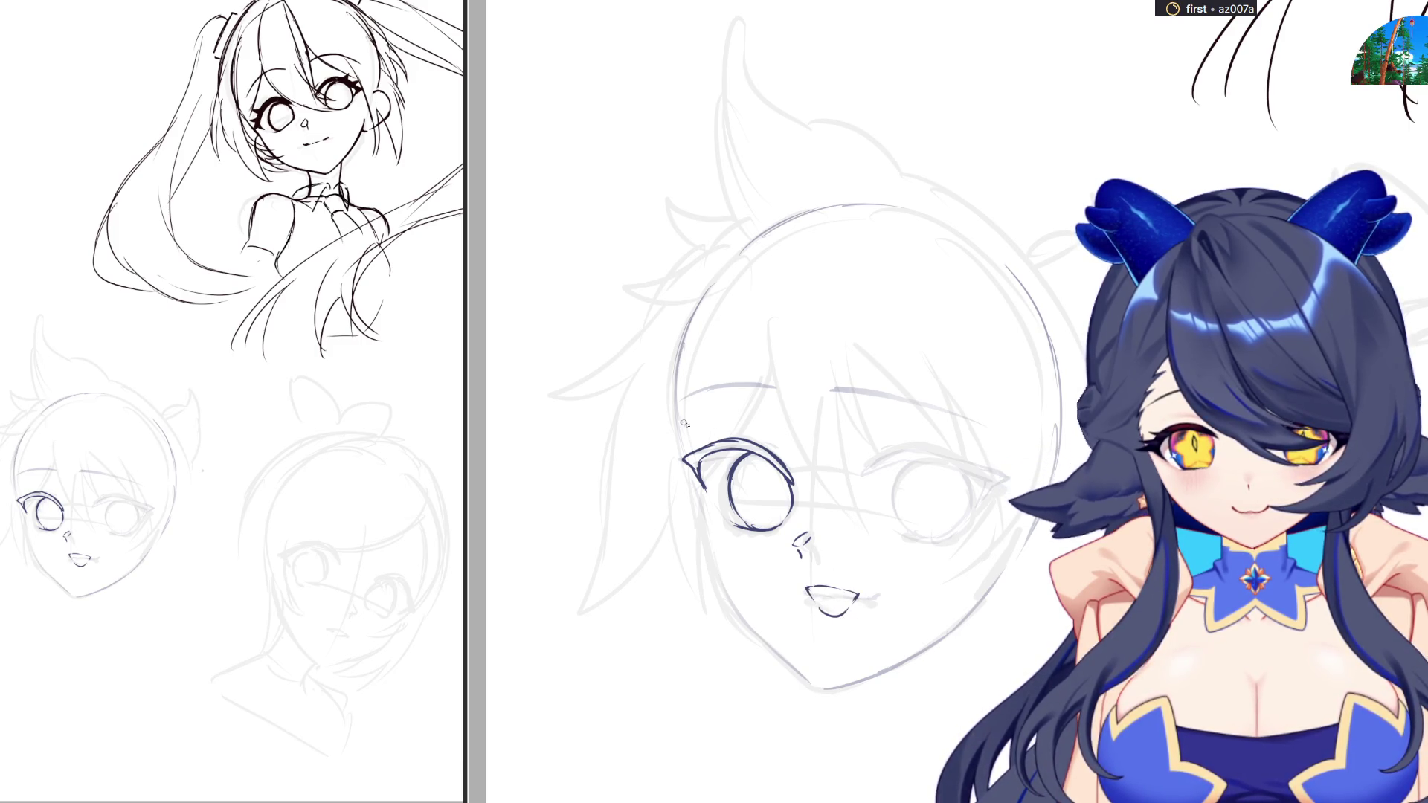
pyautogui.press('m')
pyautogui.press('m')
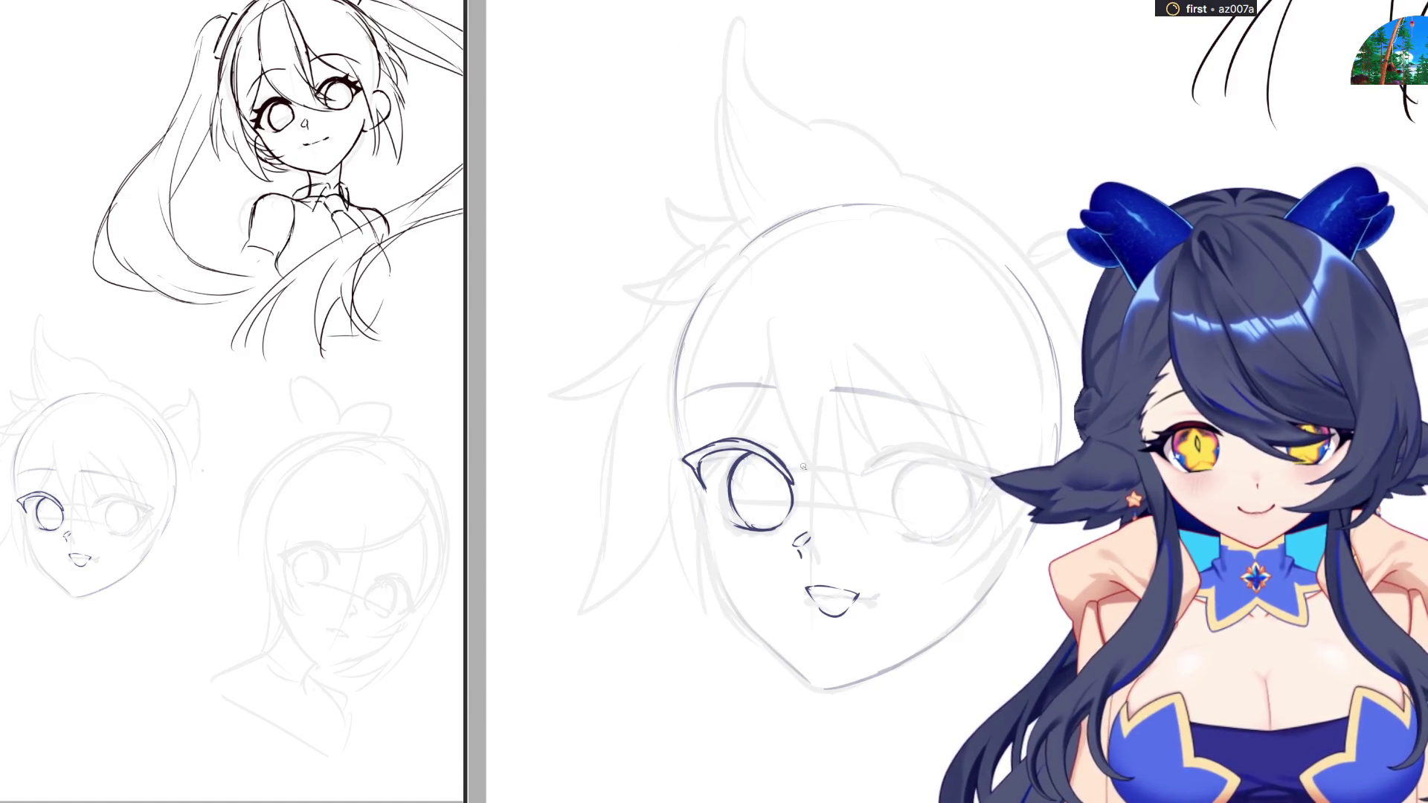
# Ink the line between the eyes and the right eye's upper lid, outer corner and lower lid
pyautogui.moveTo(809, 487); pyautogui.dragTo(930, 452)
pyautogui.hotkey('ctrl', 'z')
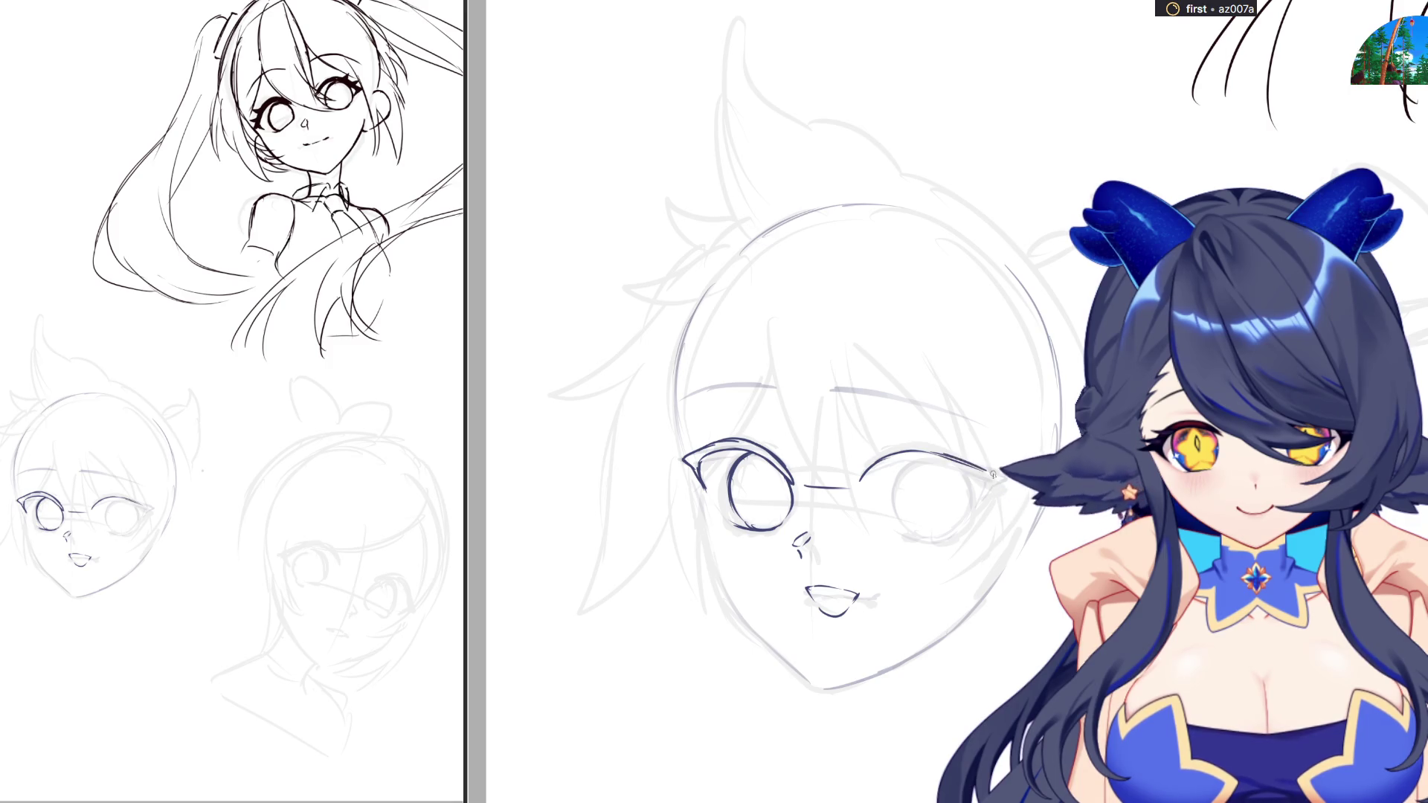
pyautogui.moveTo(945, 455); pyautogui.dragTo(969, 465)
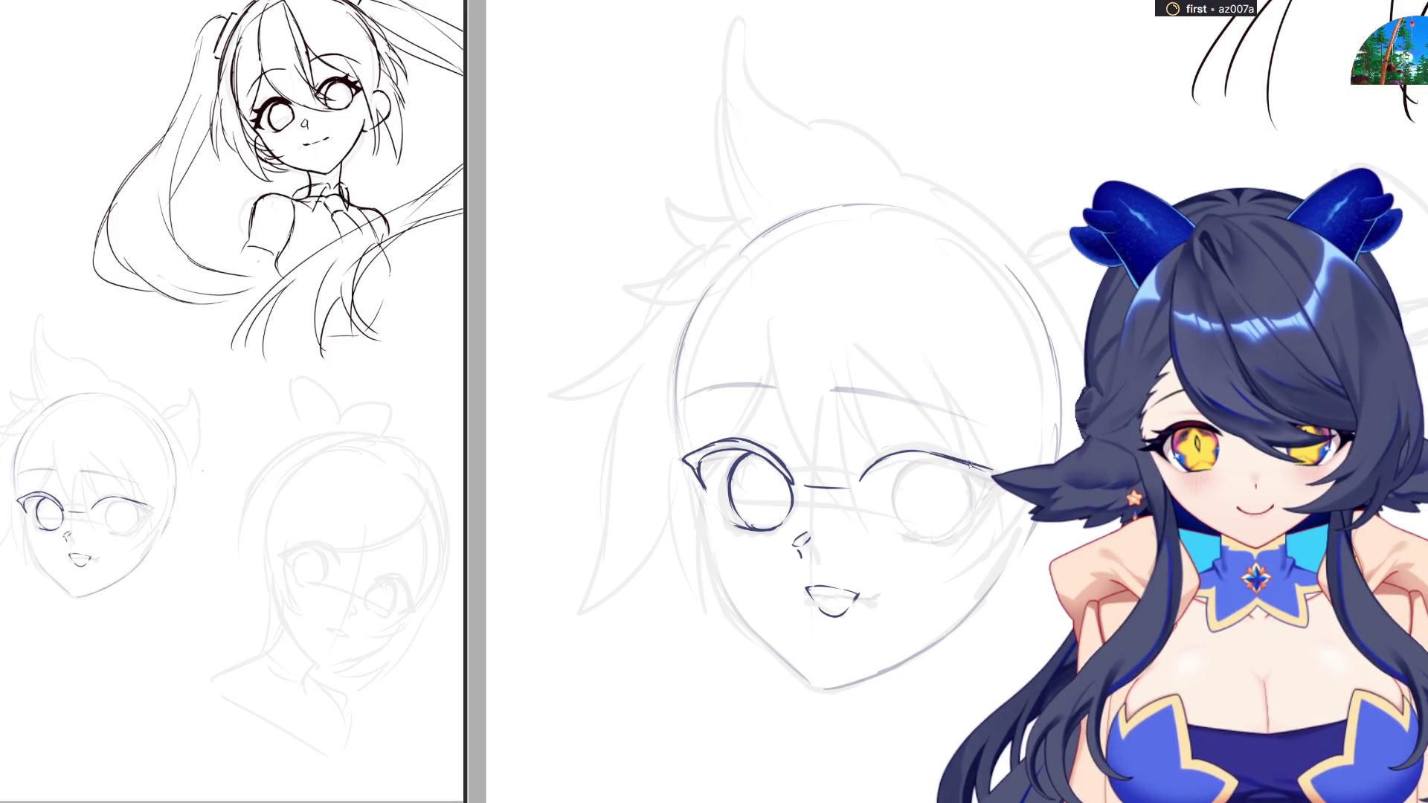
pyautogui.scroll(3, 982, 416)
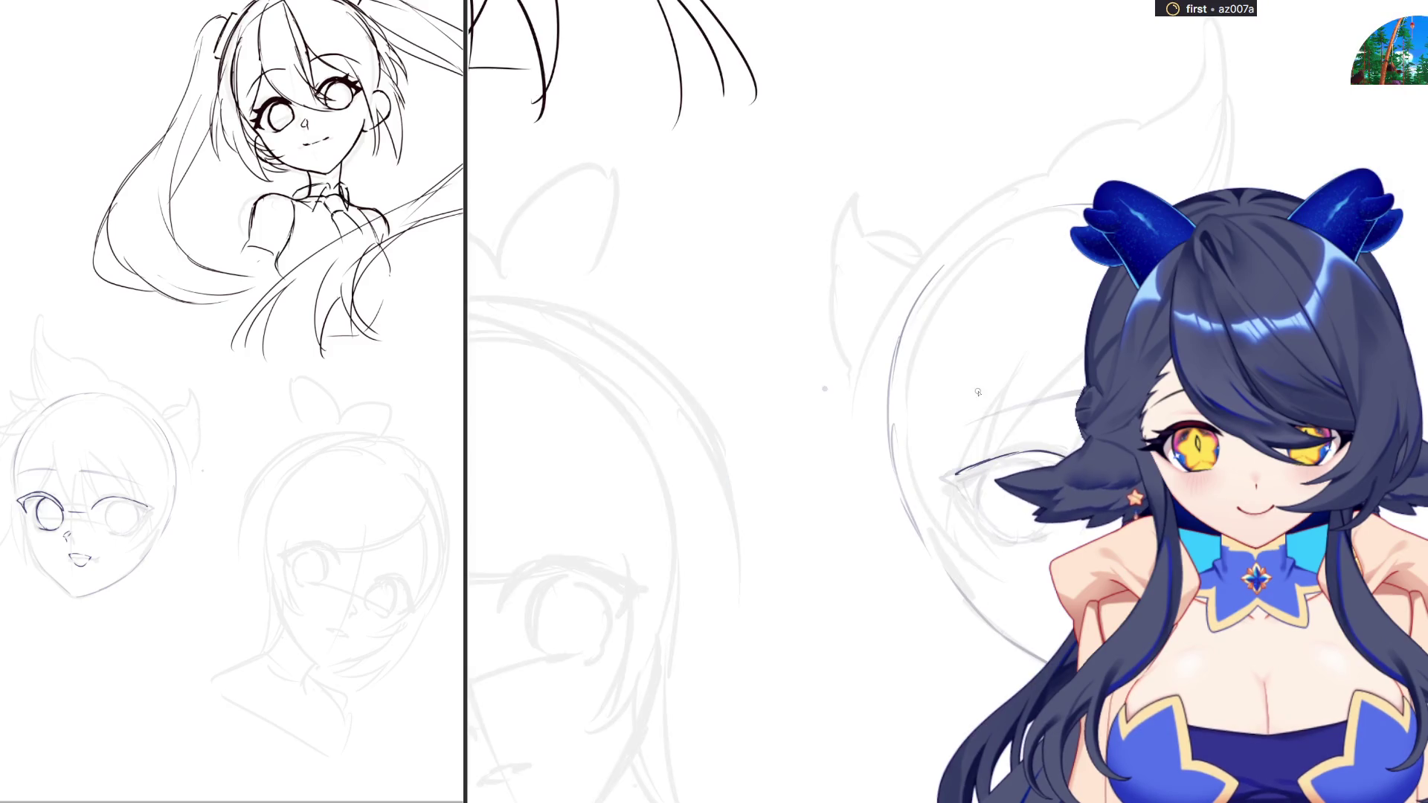
pyautogui.moveTo(960, 476); pyautogui.dragTo(967, 495)
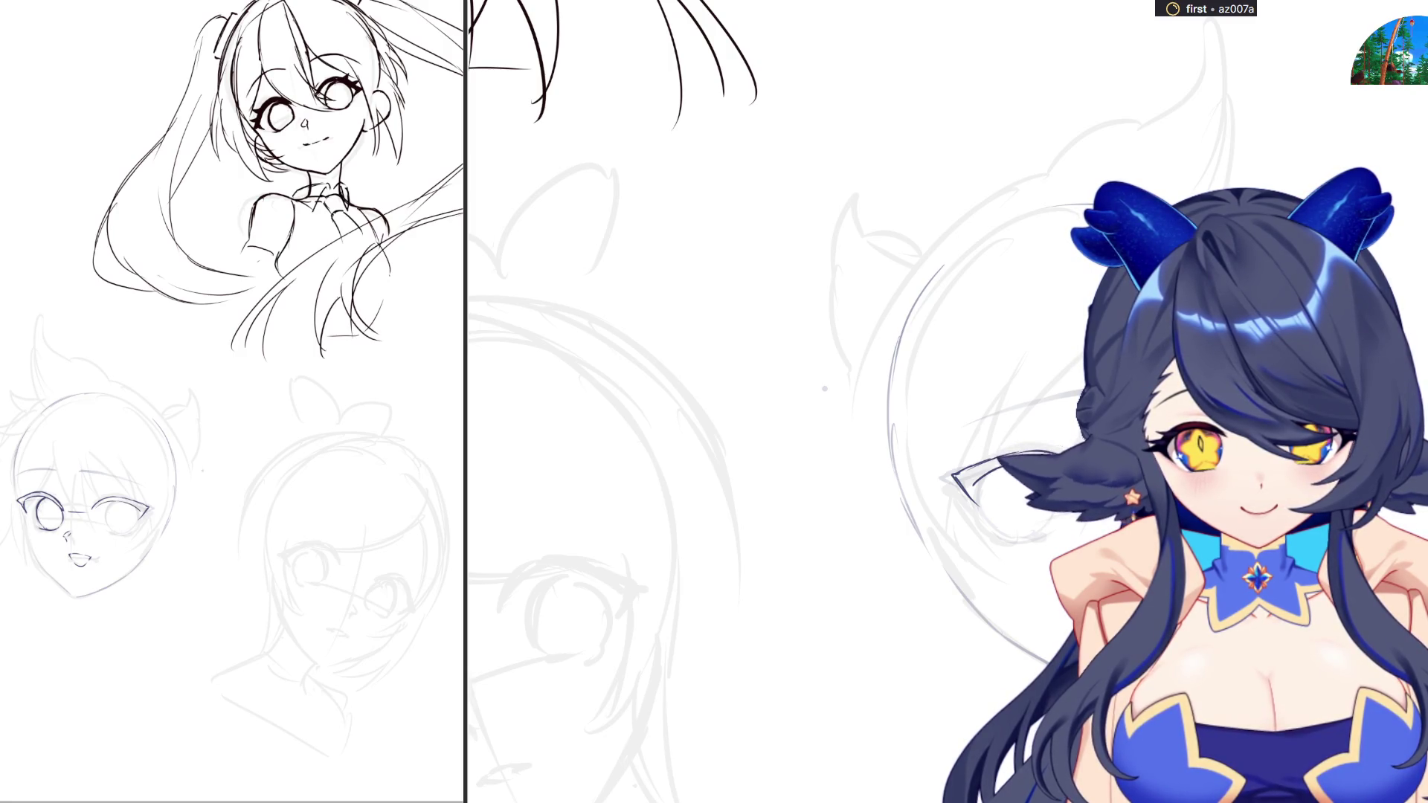
pyautogui.scroll(-3, 824, 388)
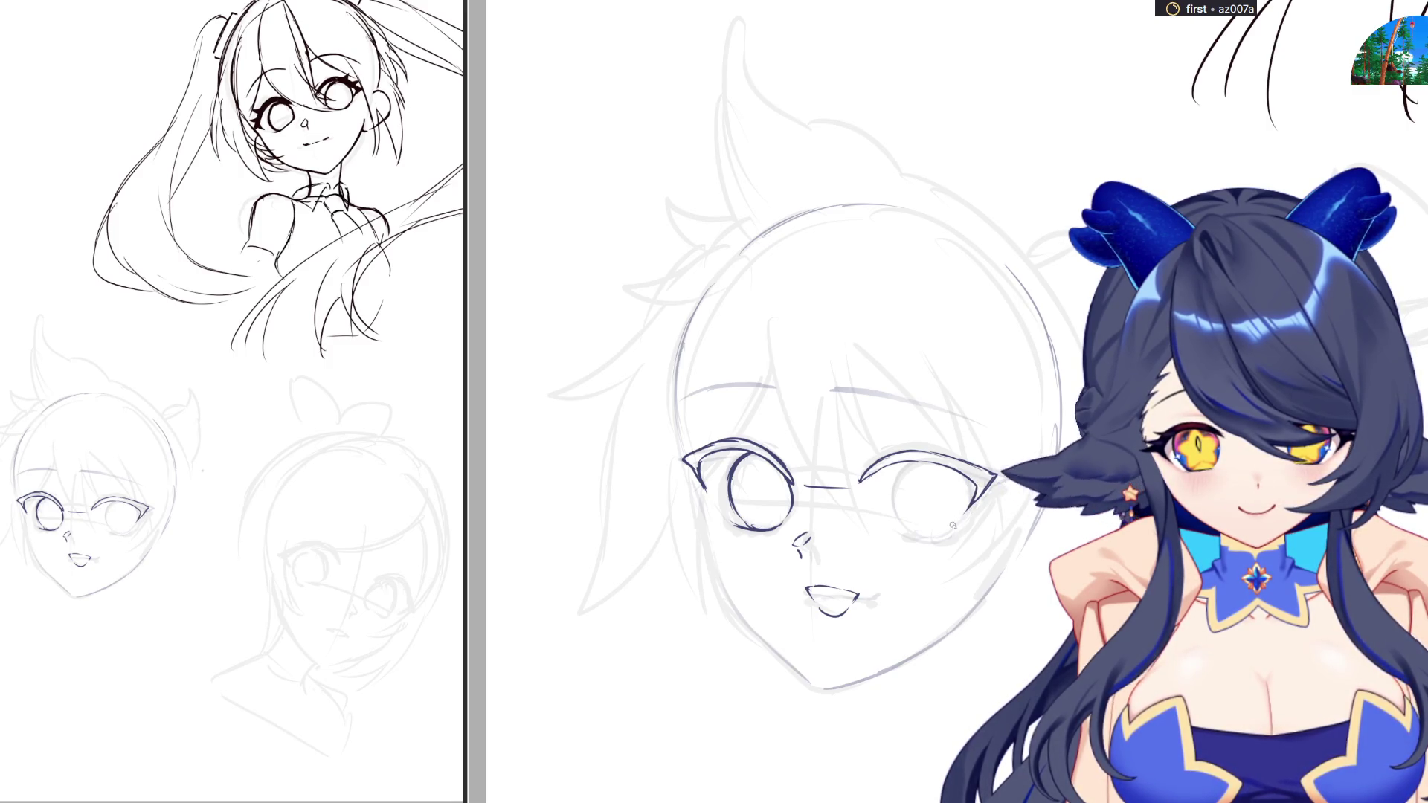
pyautogui.moveTo(894, 536); pyautogui.dragTo(943, 537)
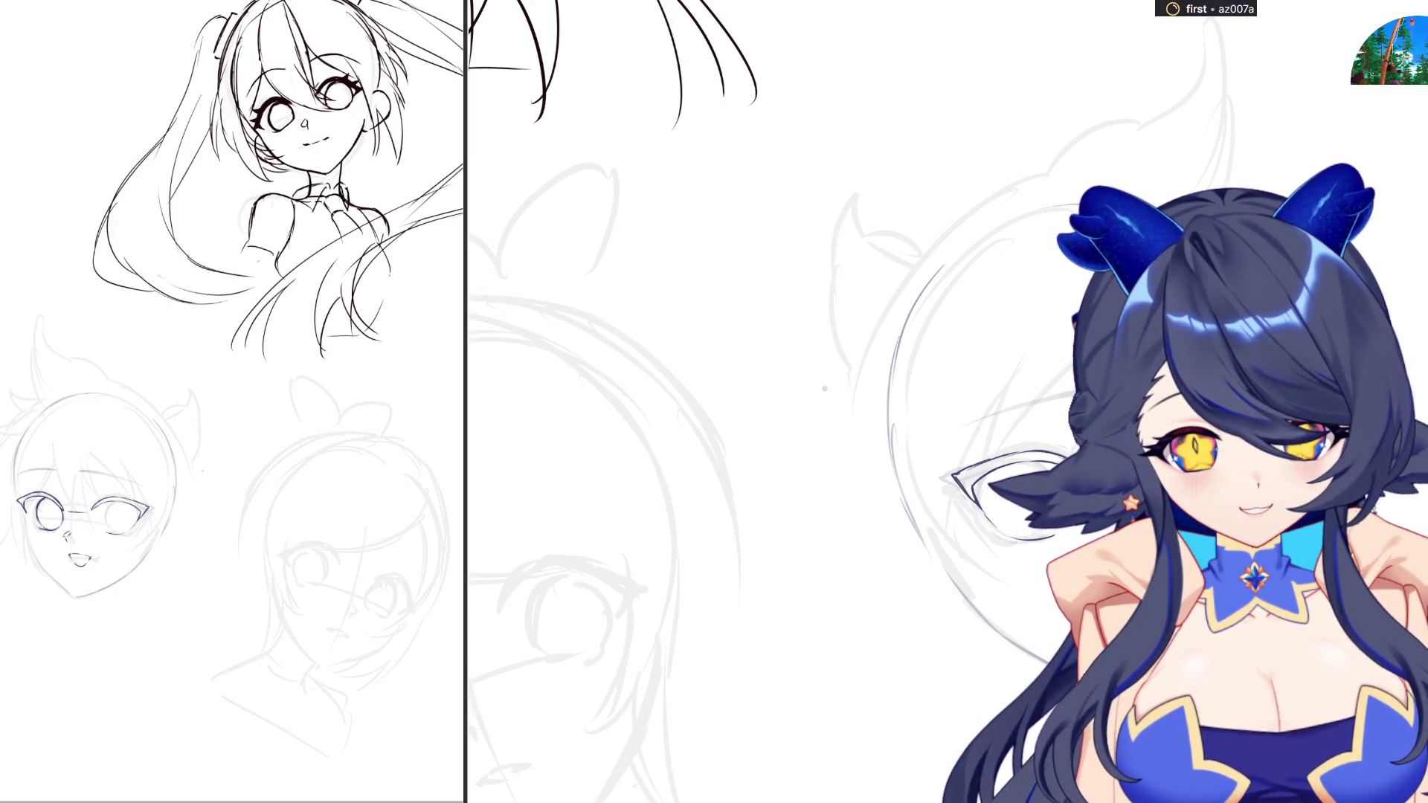
# Trace the left and right sides of the right iris circle, then mirror the view to check symmetry
pyautogui.scroll(-5, 743, 401)
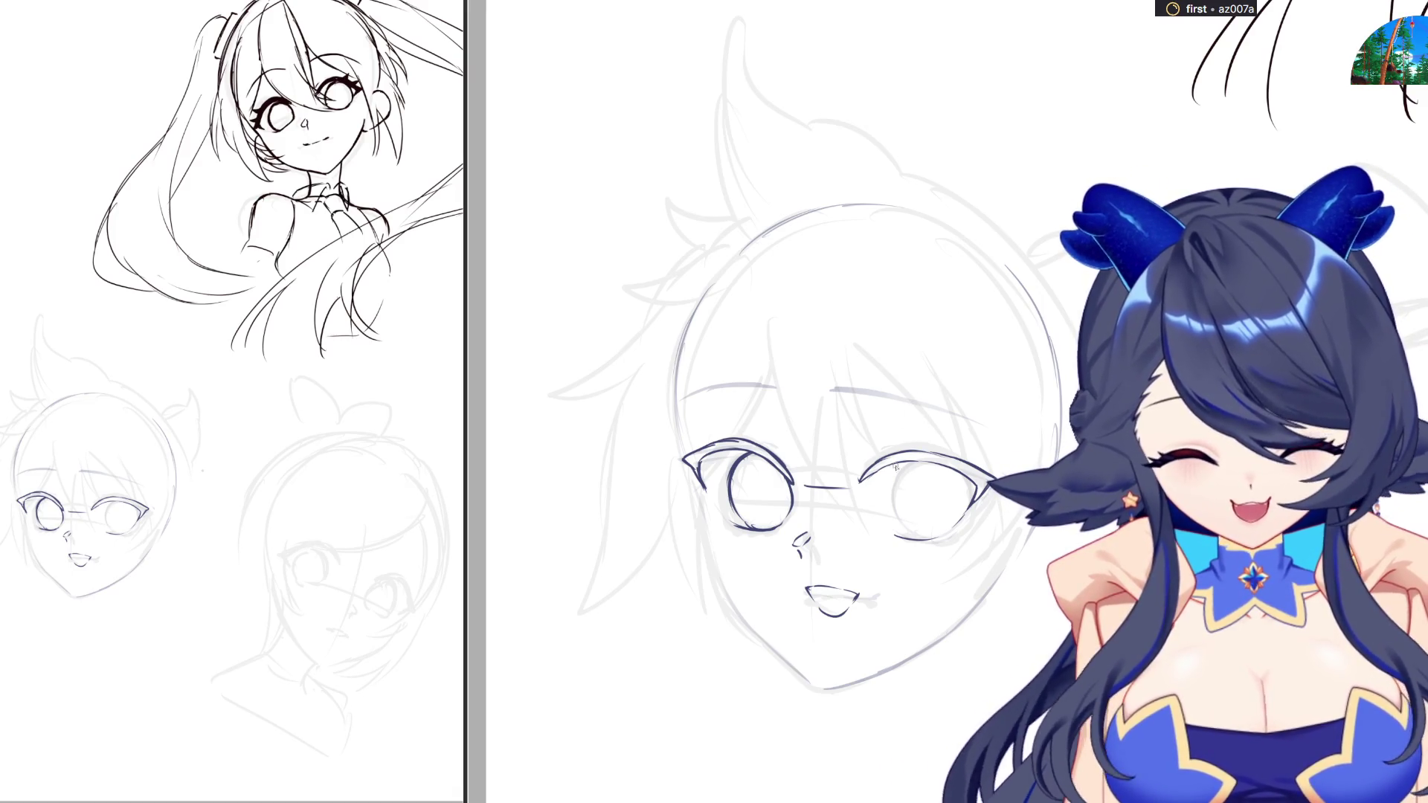
pyautogui.moveTo(913, 465)
pyautogui.mouseDown()
pyautogui.moveTo(906, 523)
pyautogui.moveTo(933, 541)
pyautogui.mouseUp()
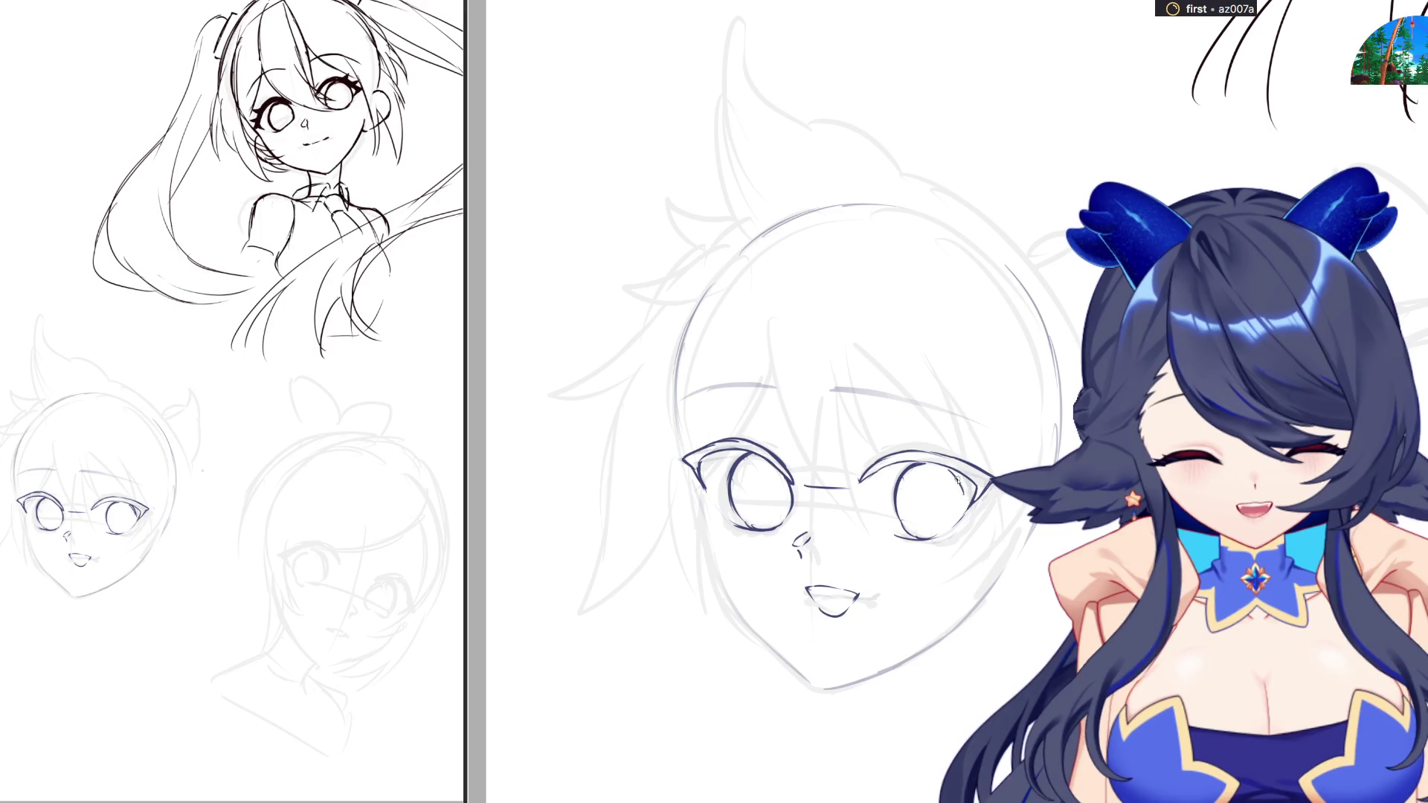
pyautogui.moveTo(958, 481); pyautogui.dragTo(938, 539)
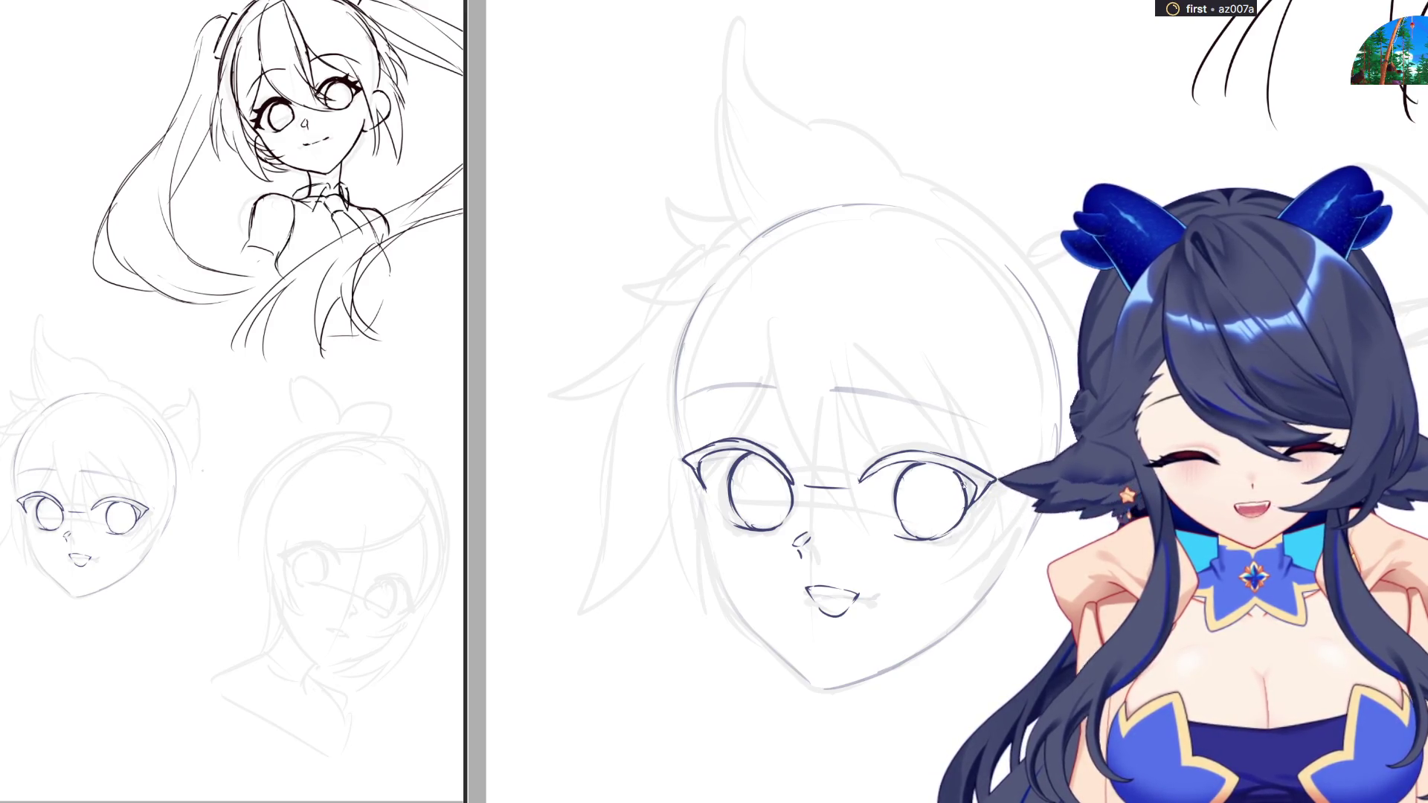
pyautogui.press('m')
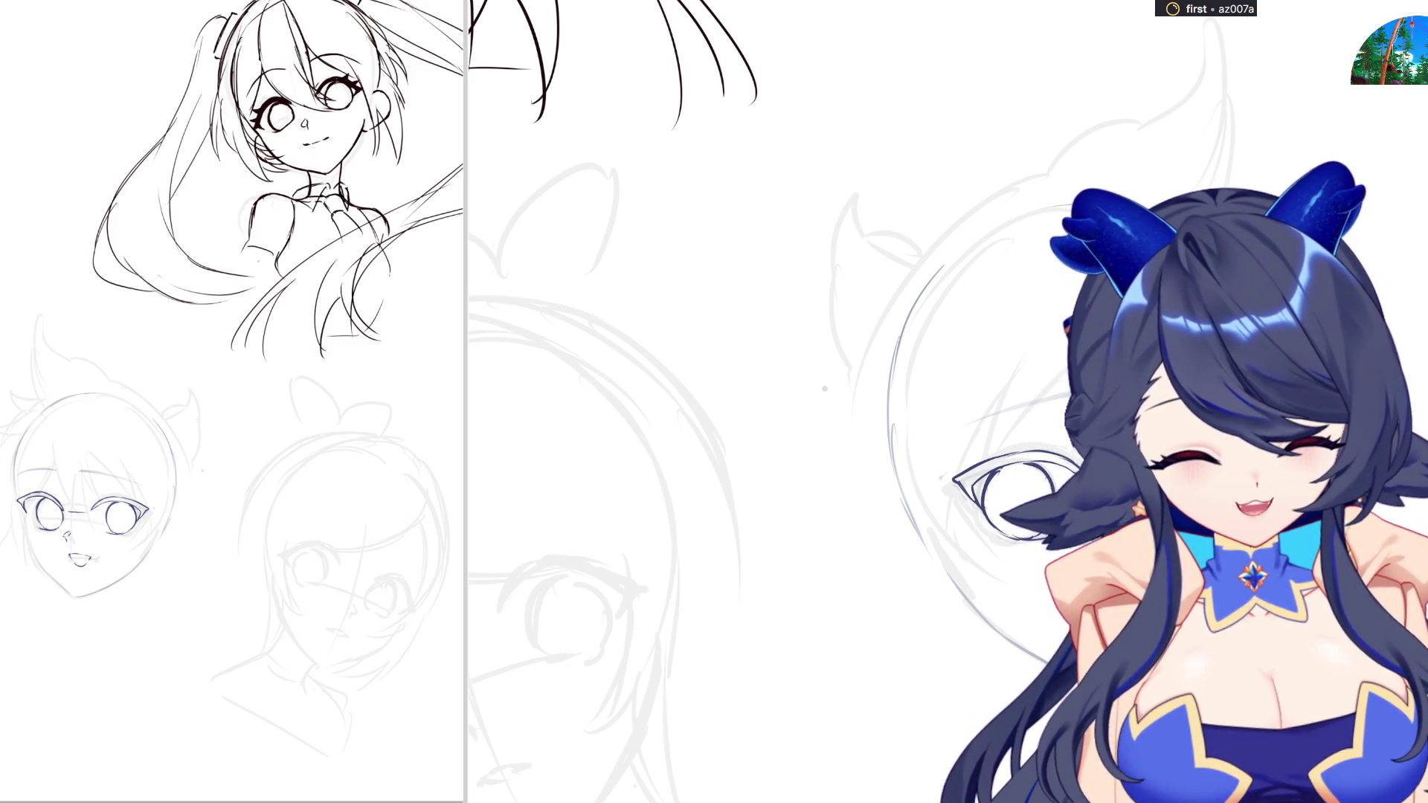
# Ink the face contour beside the left eye and down the cheek toward the chin, undoing the chin line
pyautogui.scroll(-3, 818, 402)
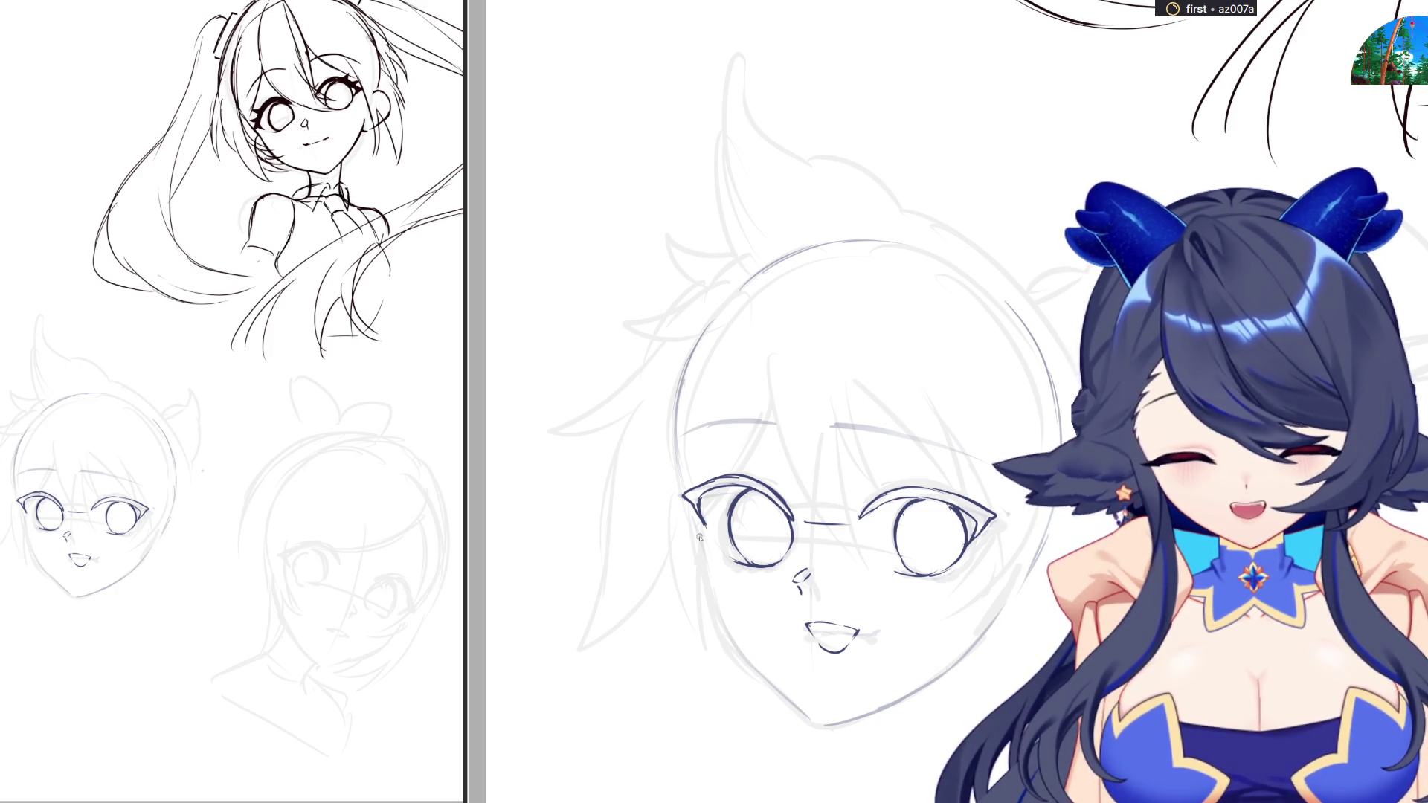
pyautogui.moveTo(691, 512); pyautogui.dragTo(713, 574)
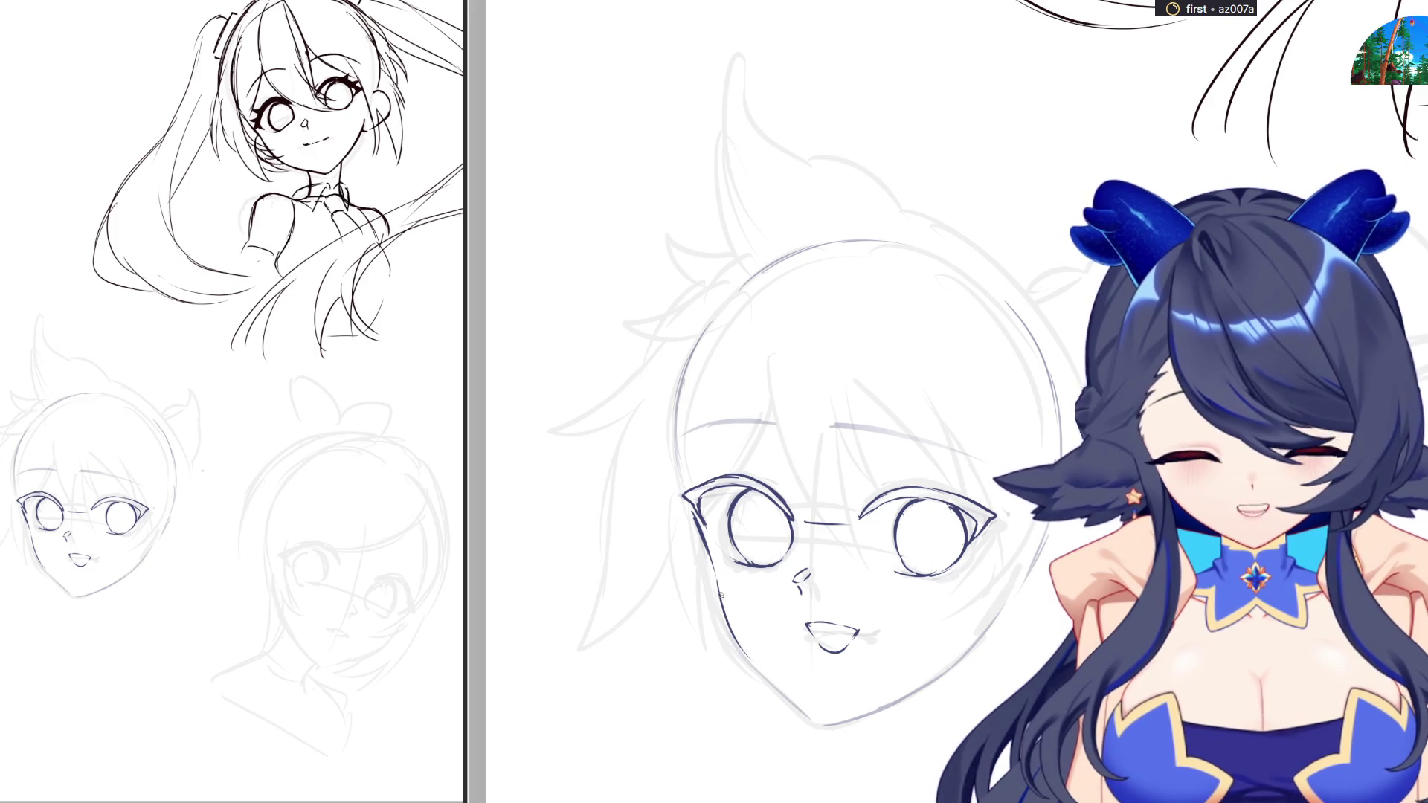
pyautogui.moveTo(719, 582)
pyautogui.mouseDown()
pyautogui.moveTo(773, 679)
pyautogui.moveTo(844, 724)
pyautogui.moveTo(926, 675)
pyautogui.moveTo(856, 715)
pyautogui.mouseUp()
pyautogui.hotkey('ctrl', 'z')
# Try and undo the right jaw stroke, mirror the view, and select the side eye stroke
pyautogui.hotkey('ctrl', 'z')
pyautogui.hotkey('ctrl', 'z')
pyautogui.moveTo(933, 672)
pyautogui.mouseDown()
pyautogui.moveTo(854, 714)
pyautogui.moveTo(995, 615)
pyautogui.mouseUp()
pyautogui.hotkey('ctrl', 'z')
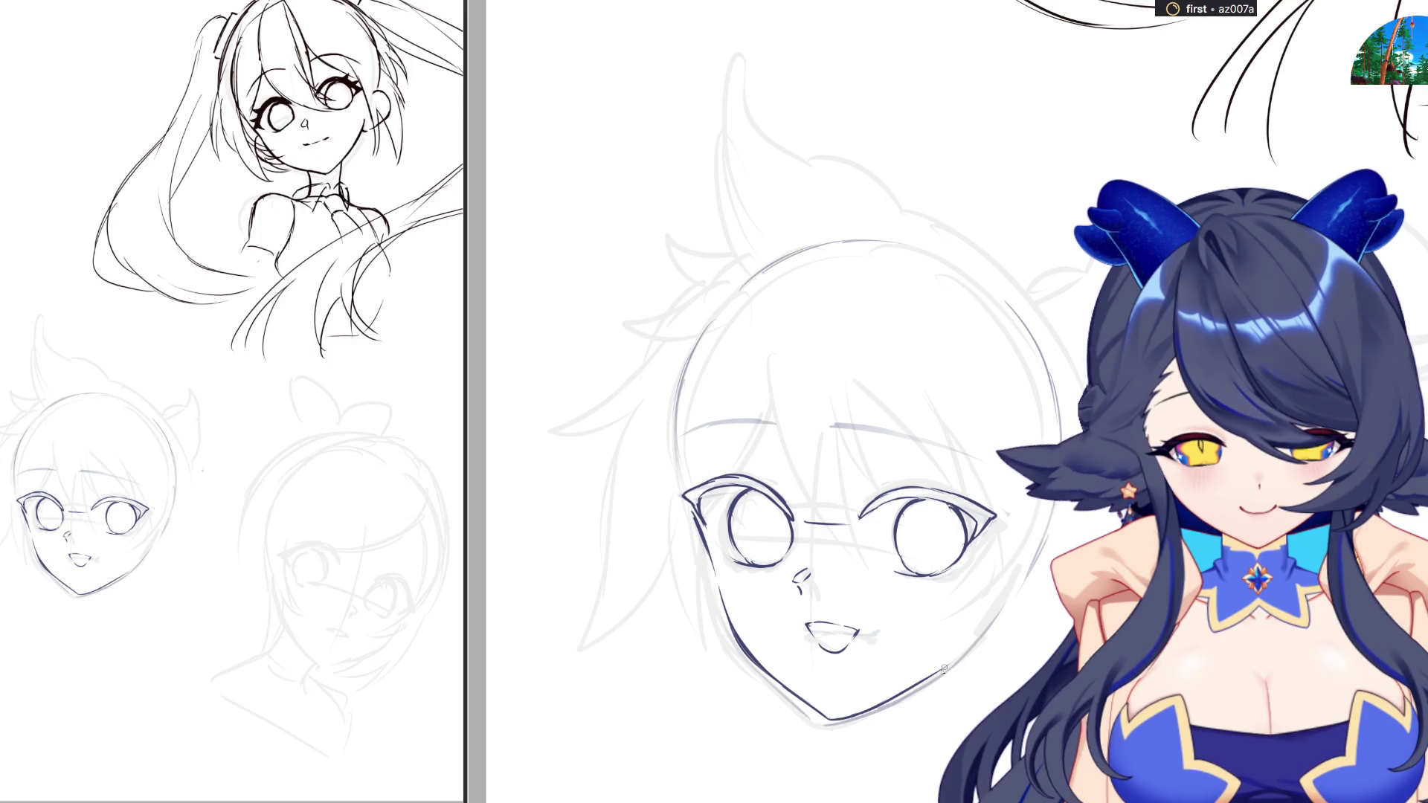
pyautogui.press('m')
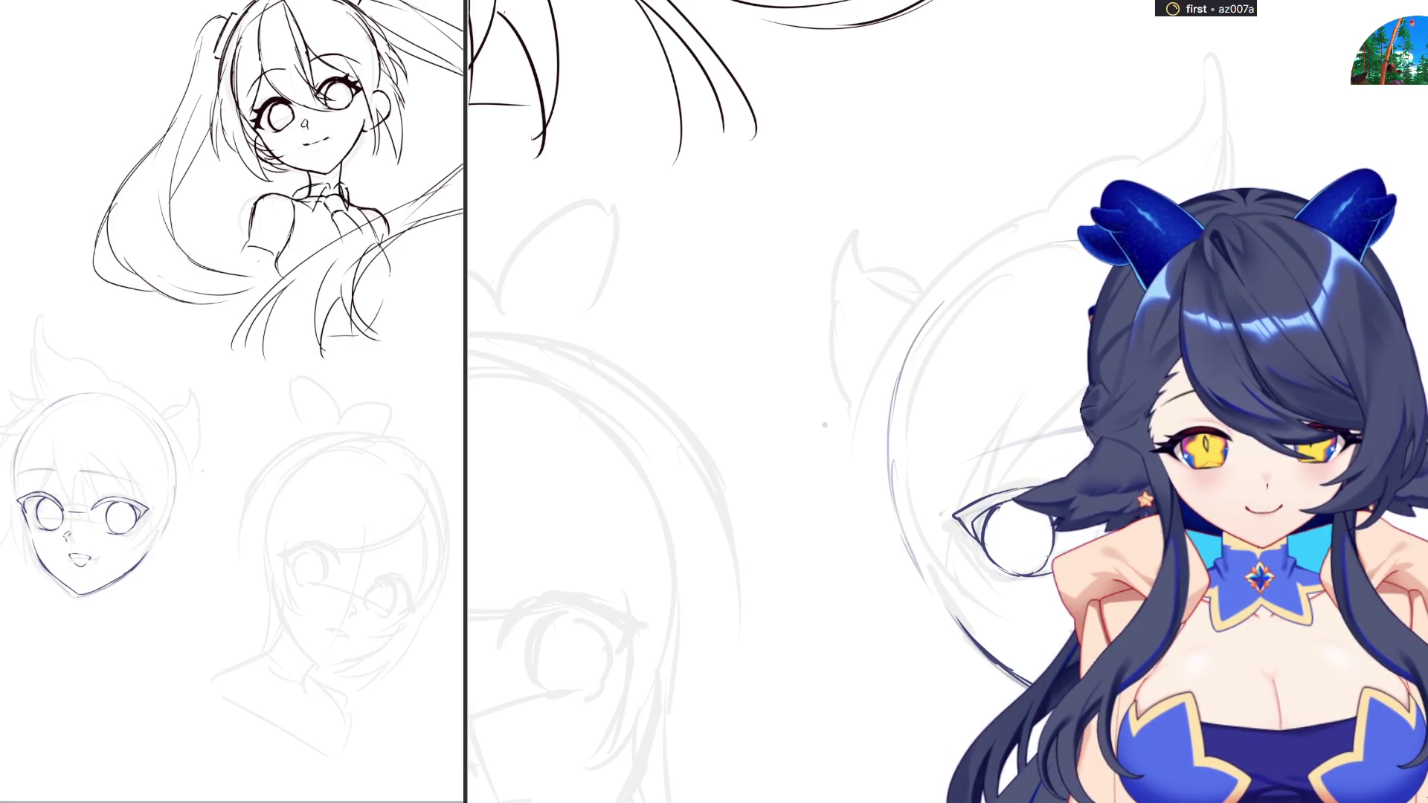
pyautogui.moveTo(999, 606); pyautogui.dragTo(923, 496)
# Nudge the selected eye stroke slightly right and down with a Ctrl+T transform
pyautogui.hotkey('ctrl', 't')
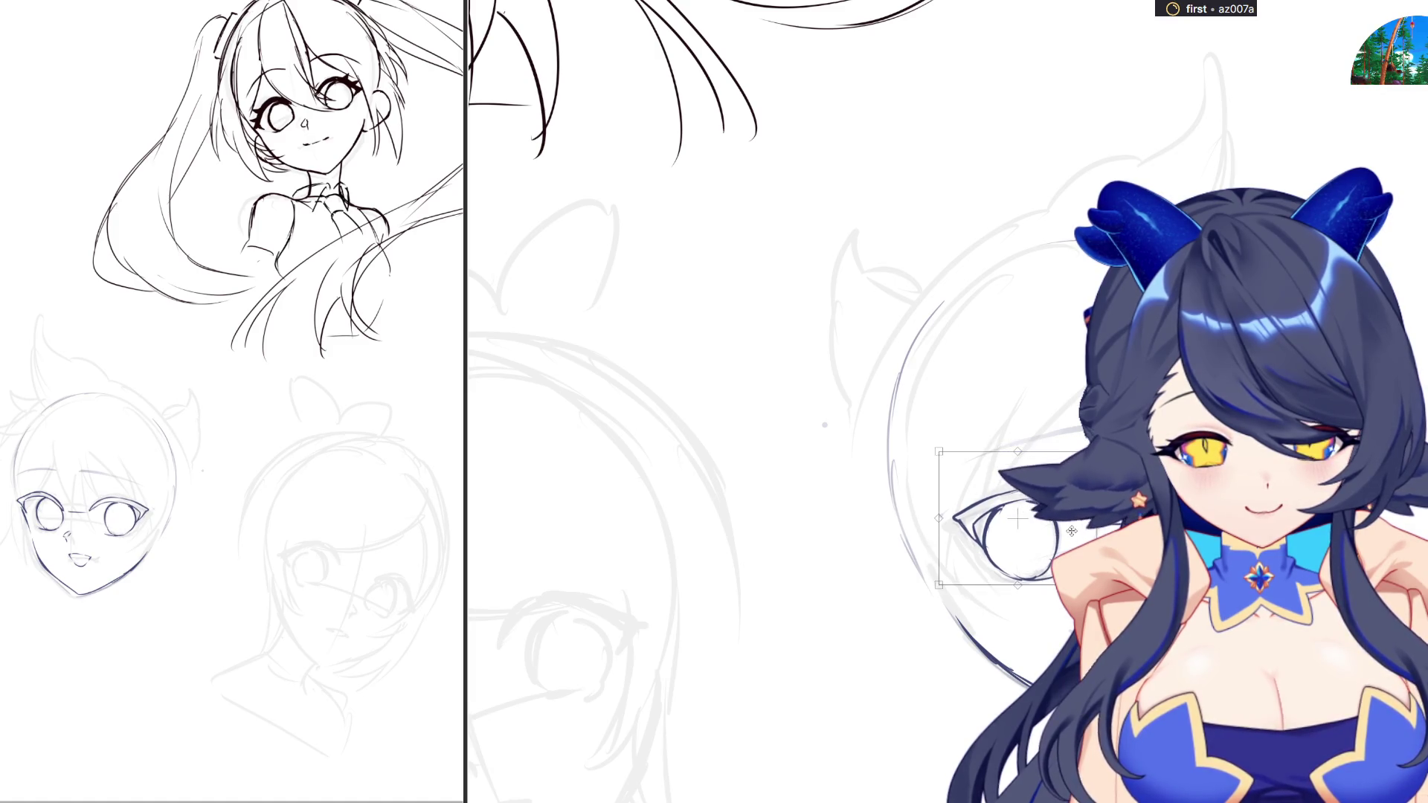
pyautogui.moveTo(1017, 519); pyautogui.dragTo(1019, 520)
pyautogui.press('Return')
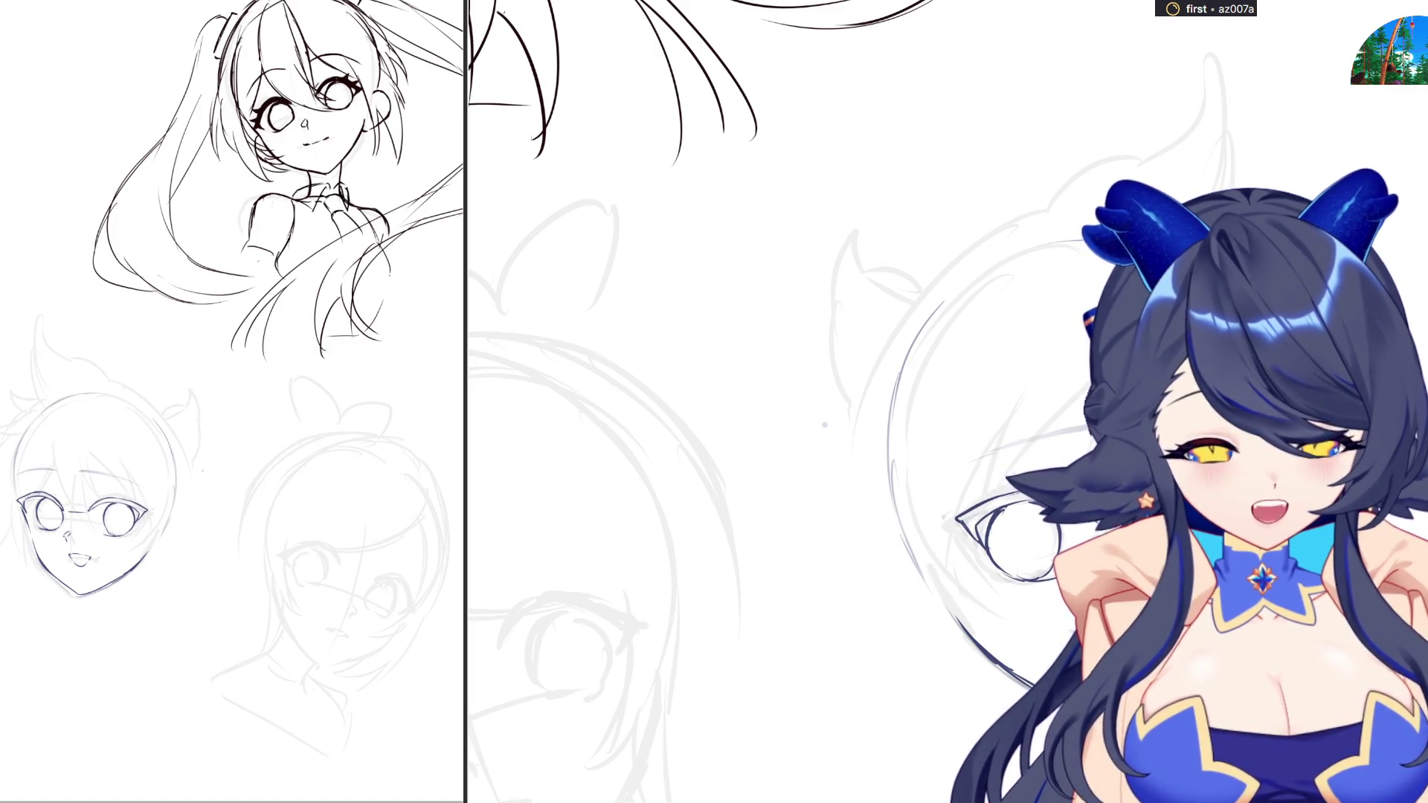
# Flip the view back to normal and ink a stroke along the lower right of the face
pyautogui.hscroll(-10, 818, 401)
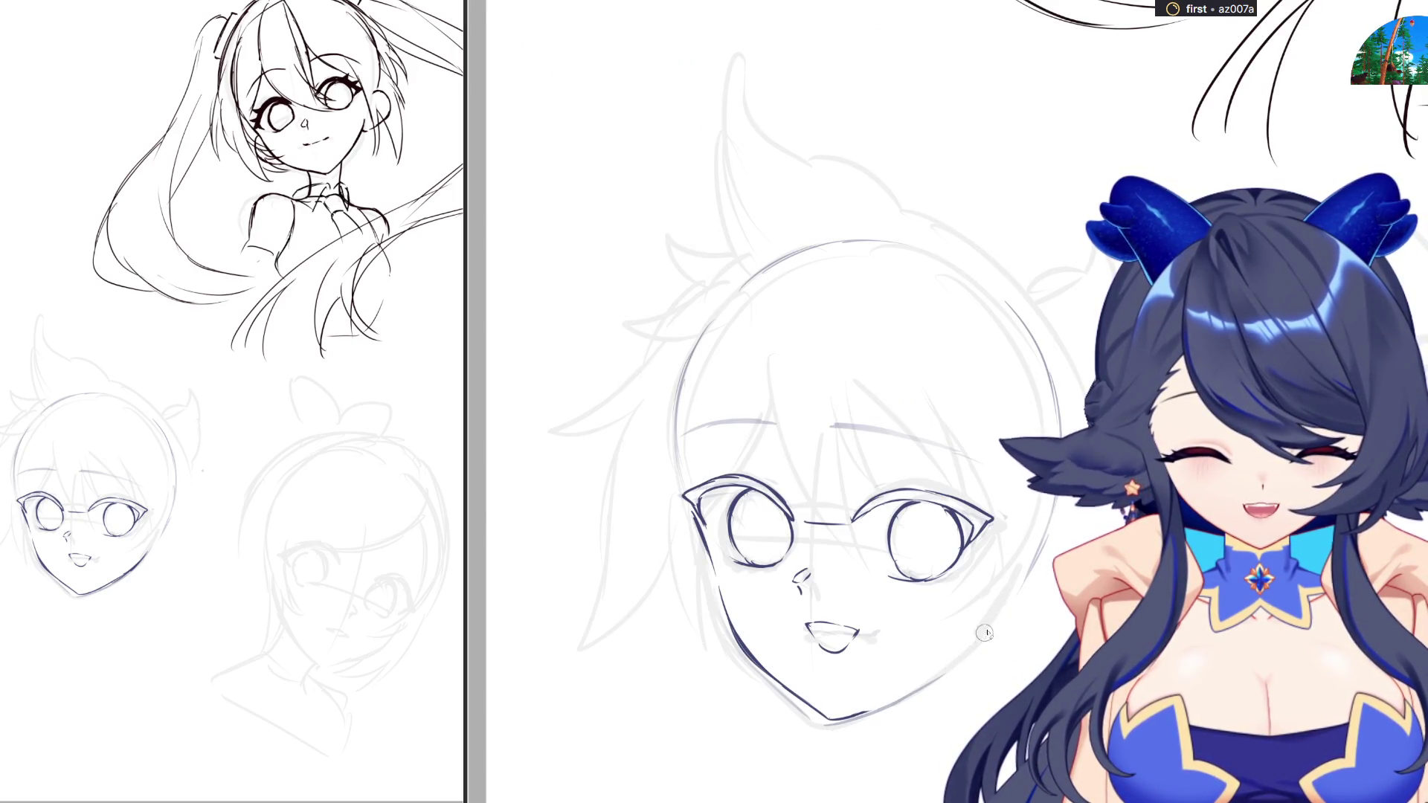
pyautogui.press('h')
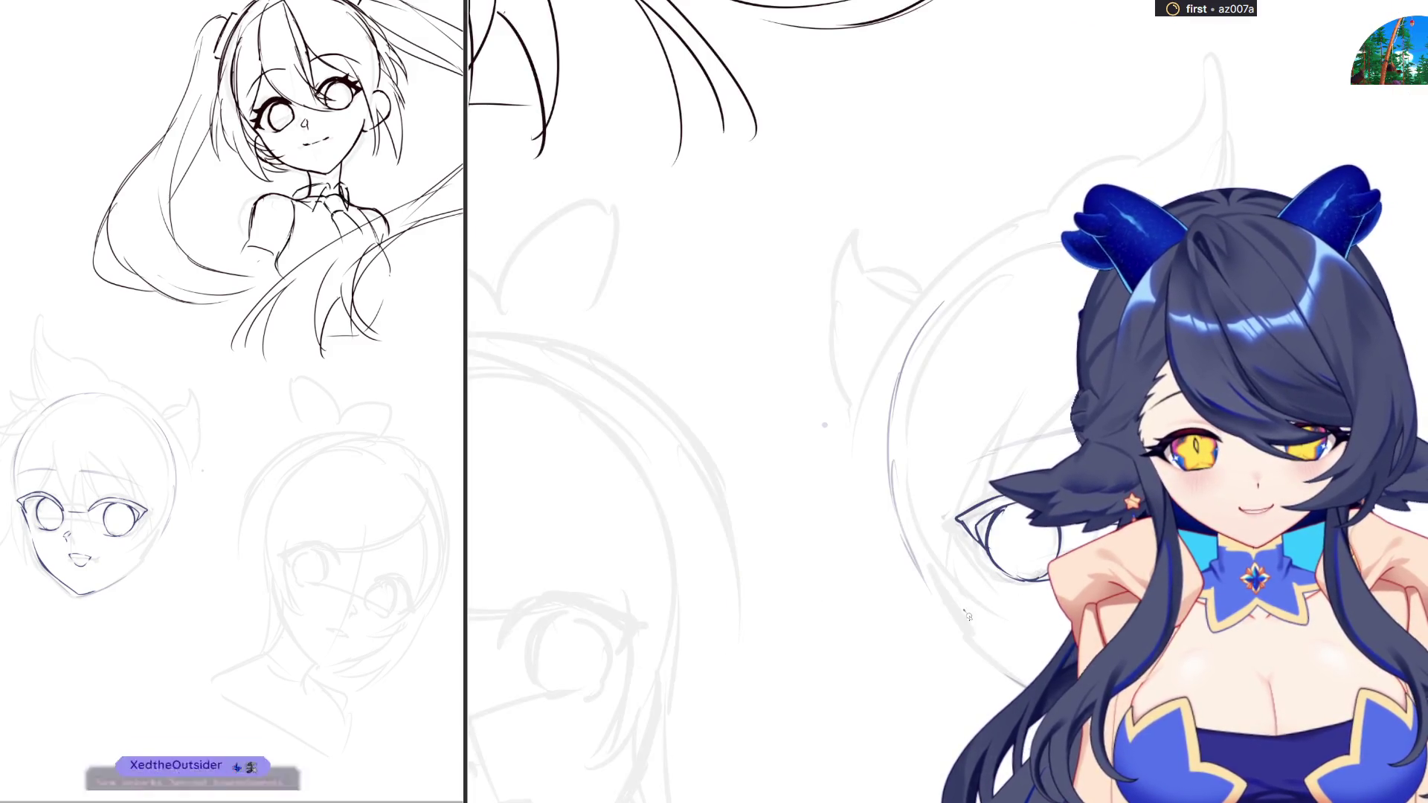
pyautogui.moveTo(981, 615); pyautogui.dragTo(1026, 680)
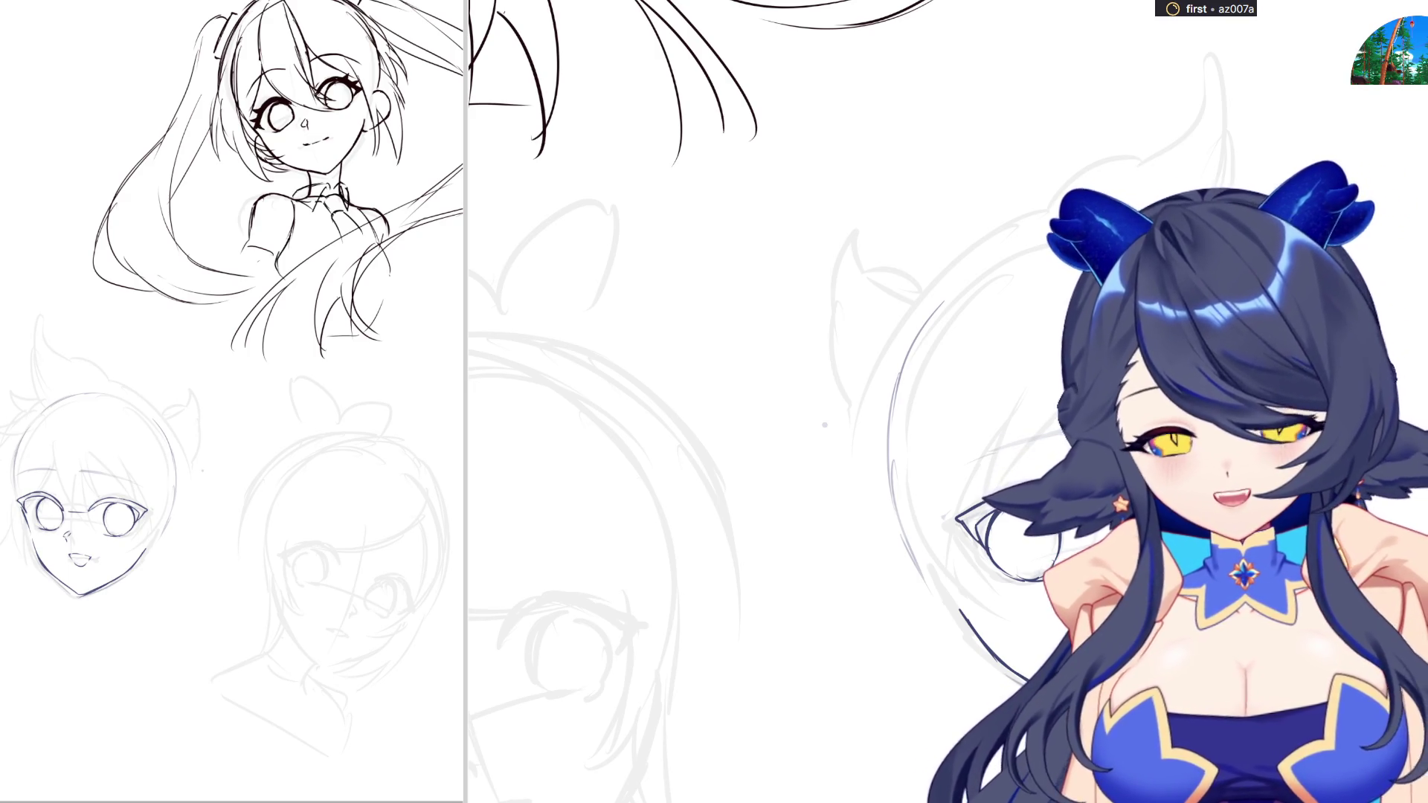
pyautogui.scroll(-1, 852, 401)
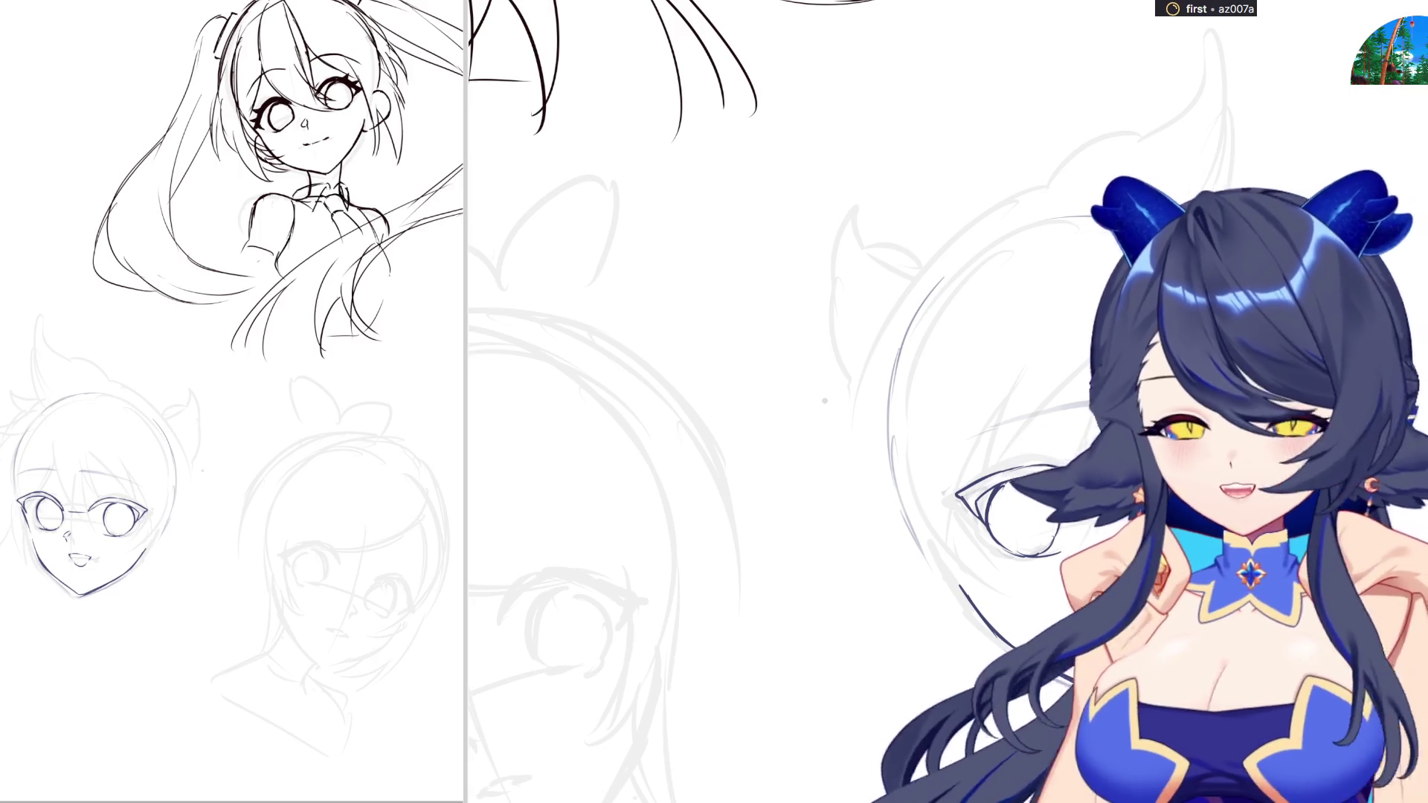
# Scroll to show the whole face and draw a short stroke on top of the head
pyautogui.scroll(-3, 824, 400)
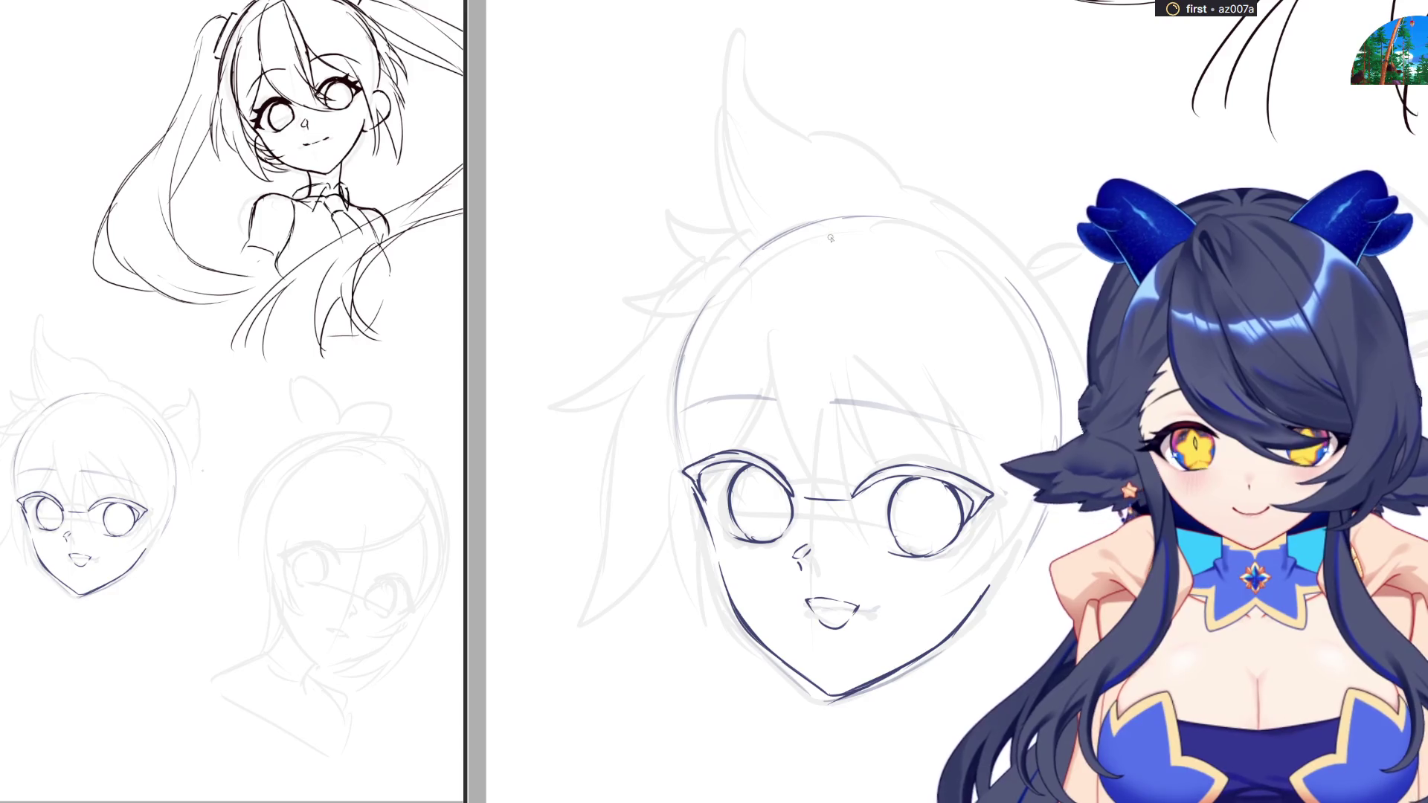
pyautogui.moveTo(837, 215)
pyautogui.mouseDown()
pyautogui.moveTo(812, 232)
pyautogui.moveTo(770, 348)
pyautogui.mouseUp()
# Ink long bang strands falling between the eyes beside the nose, undoing rough attempts
pyautogui.hotkey('ctrl', 'z')
pyautogui.hotkey('ctrl', 'z')
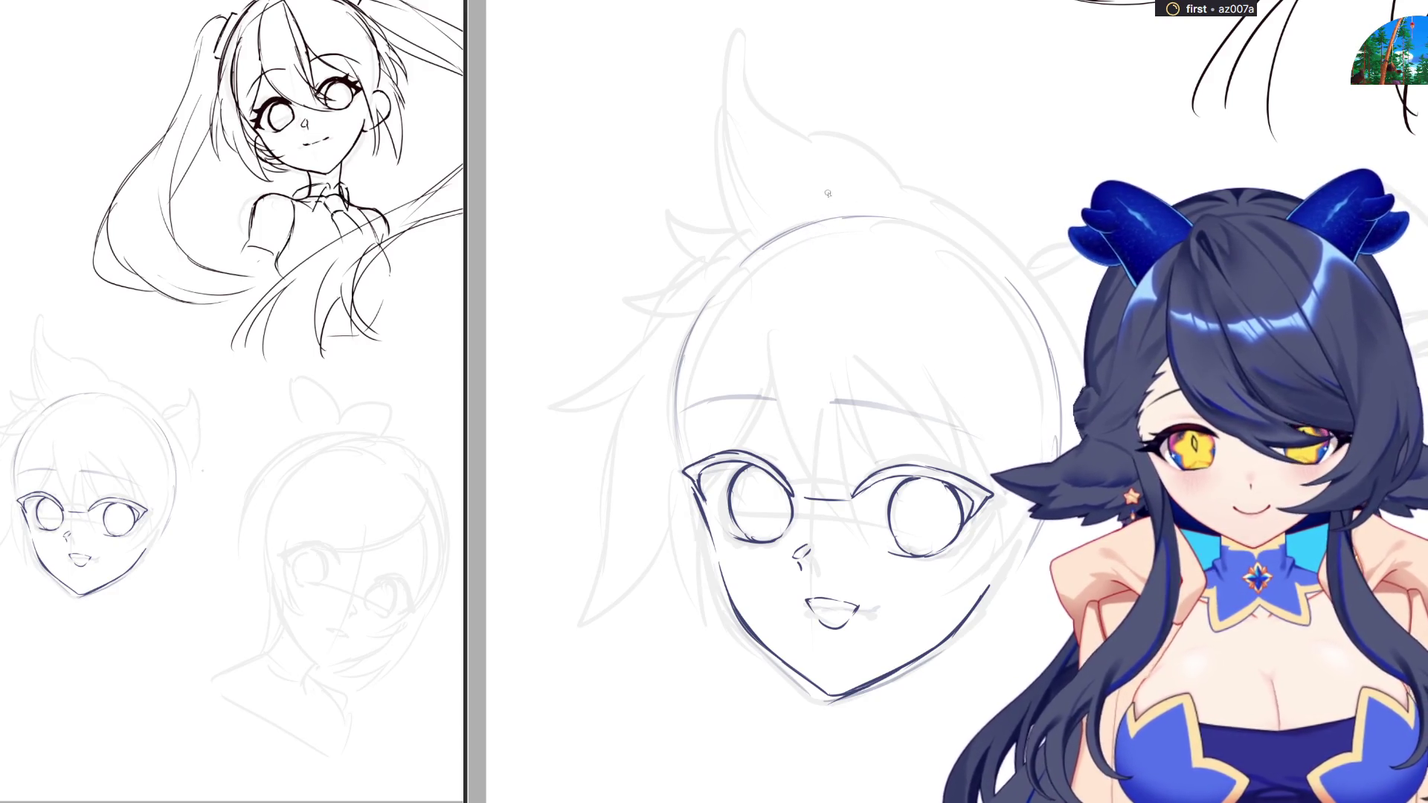
pyautogui.moveTo(838, 199); pyautogui.dragTo(787, 464)
pyautogui.moveTo(846, 242)
pyautogui.mouseDown()
pyautogui.moveTo(848, 468)
pyautogui.moveTo(802, 552)
pyautogui.mouseUp()
pyautogui.hotkey('ctrl', 'z')
pyautogui.hotkey('ctrl', 'z')
pyautogui.moveTo(863, 388)
pyautogui.mouseDown()
pyautogui.moveTo(804, 547)
pyautogui.moveTo(800, 470)
pyautogui.mouseUp()
pyautogui.moveTo(795, 414); pyautogui.dragTo(801, 513)
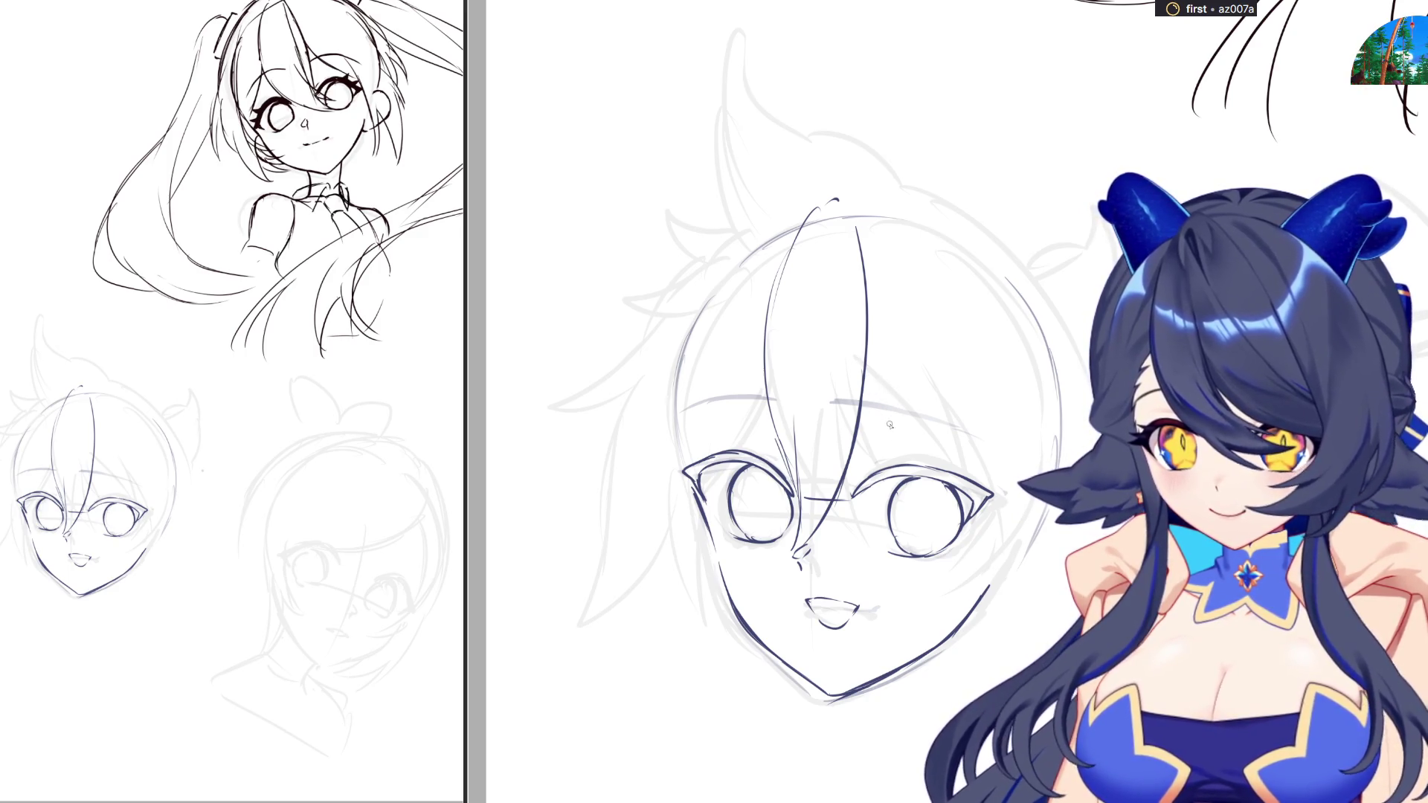
pyautogui.moveTo(865, 372); pyautogui.dragTo(943, 462)
pyautogui.hotkey('ctrl', 'z')
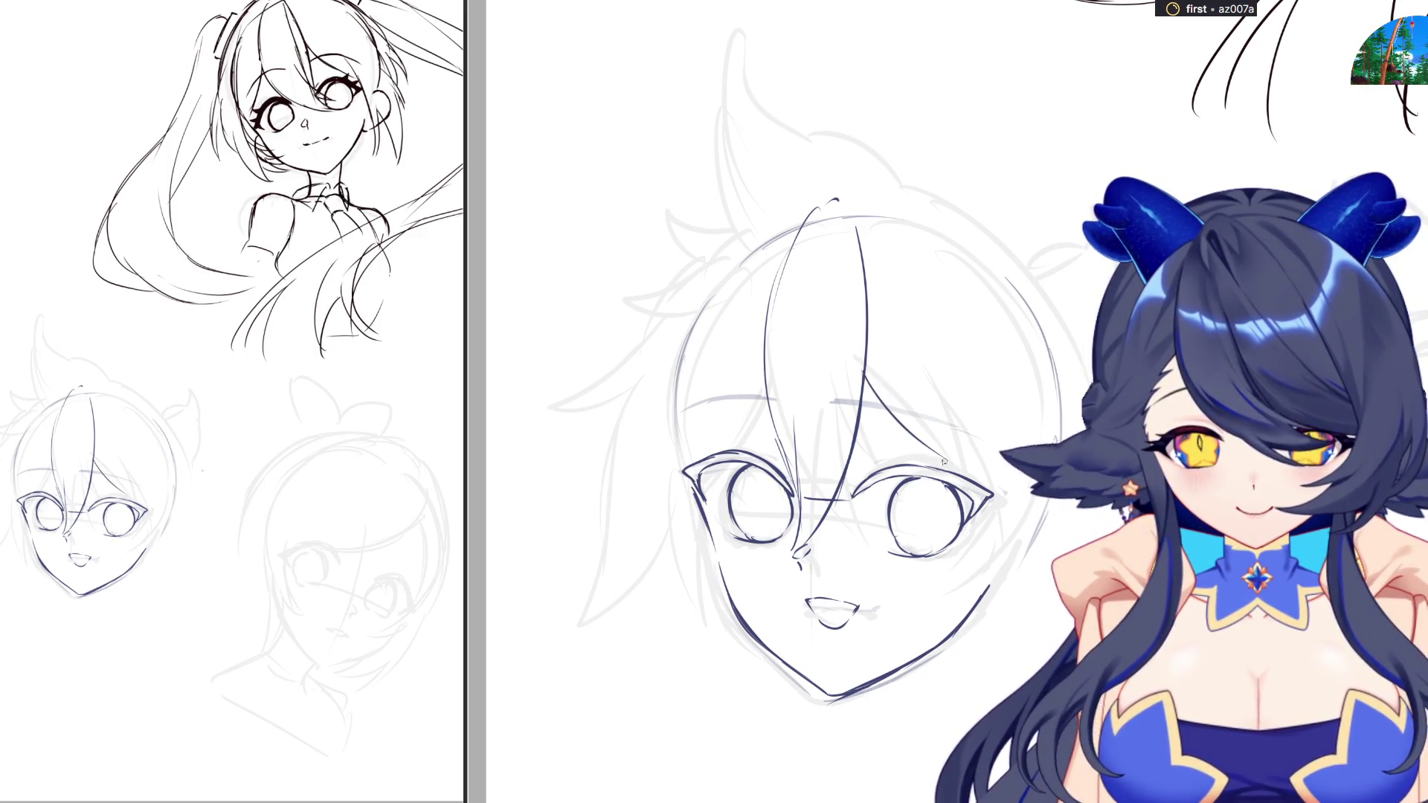
# Add strands curving from the crown and down the right cheek, and redraw the head's right outline
pyautogui.moveTo(859, 198)
pyautogui.mouseDown()
pyautogui.moveTo(915, 245)
pyautogui.moveTo(974, 413)
pyautogui.mouseUp()
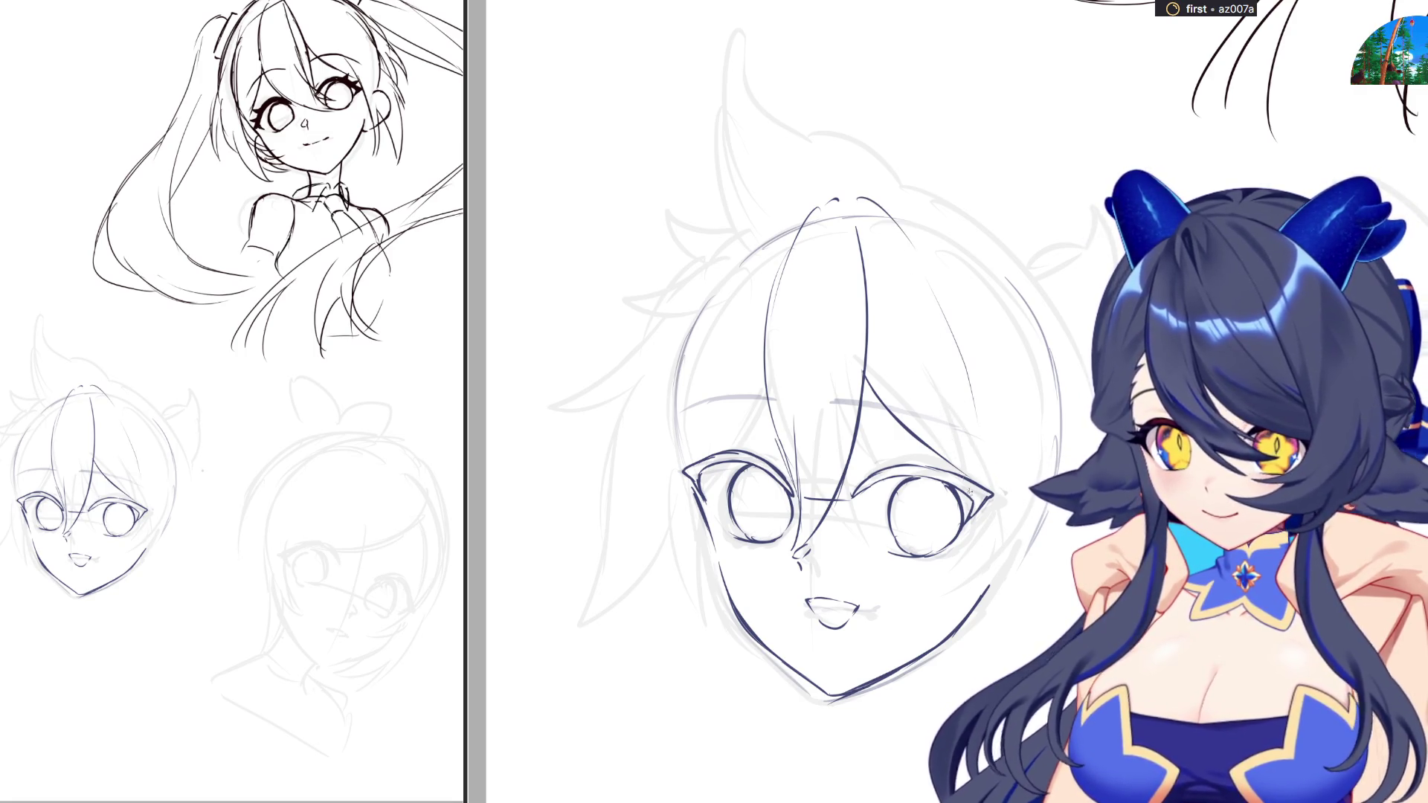
pyautogui.moveTo(991, 494); pyautogui.dragTo(975, 577)
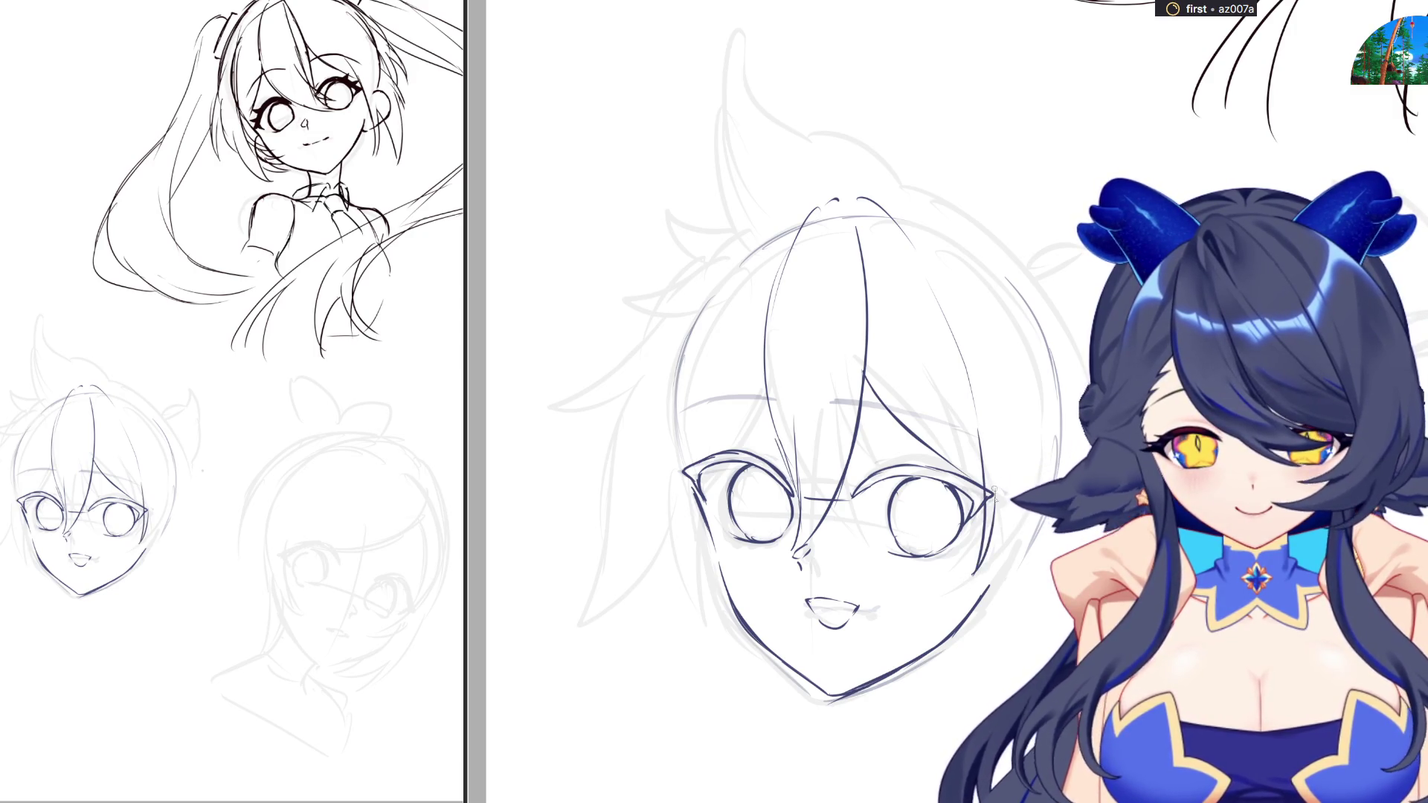
pyautogui.moveTo(1000, 500); pyautogui.dragTo(1035, 595)
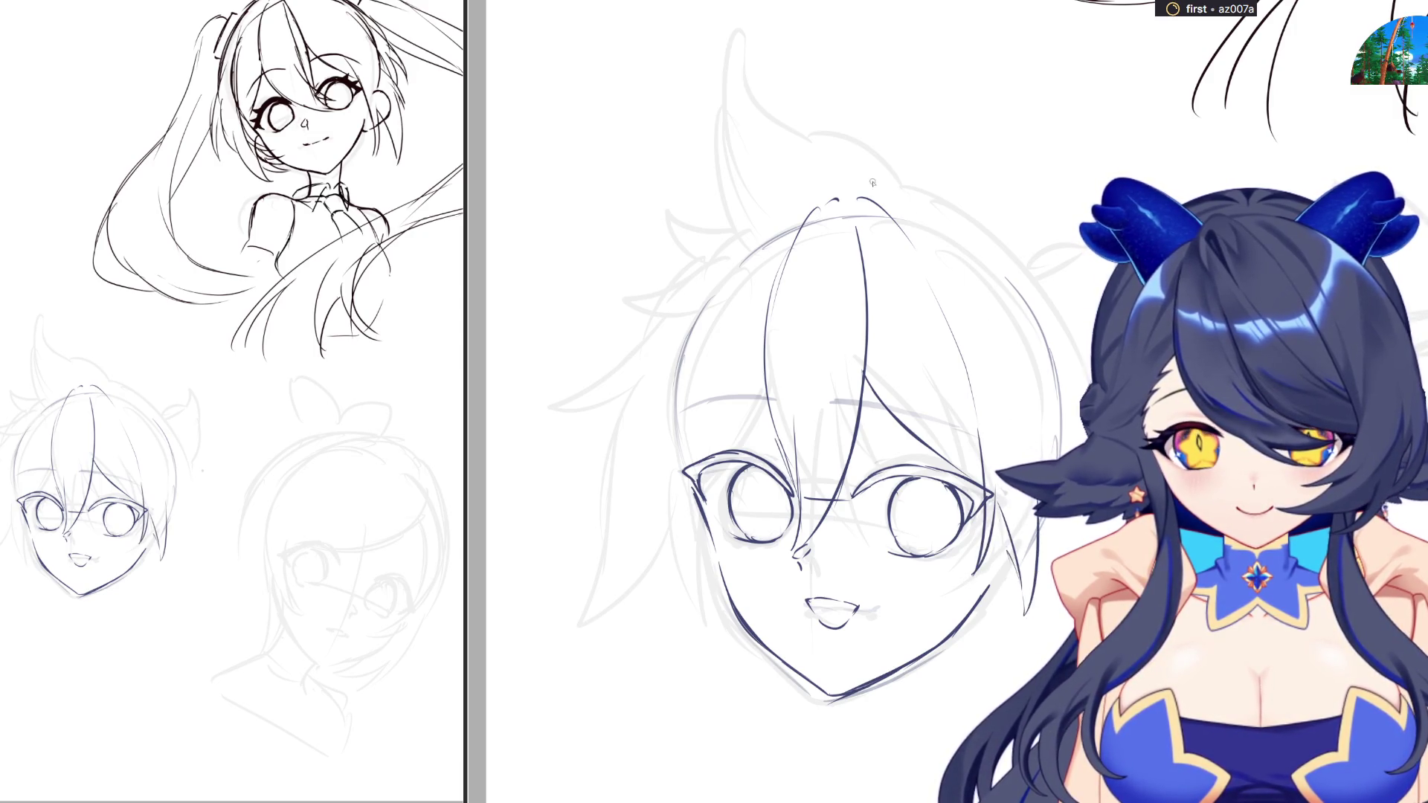
pyautogui.moveTo(866, 183); pyautogui.dragTo(969, 233)
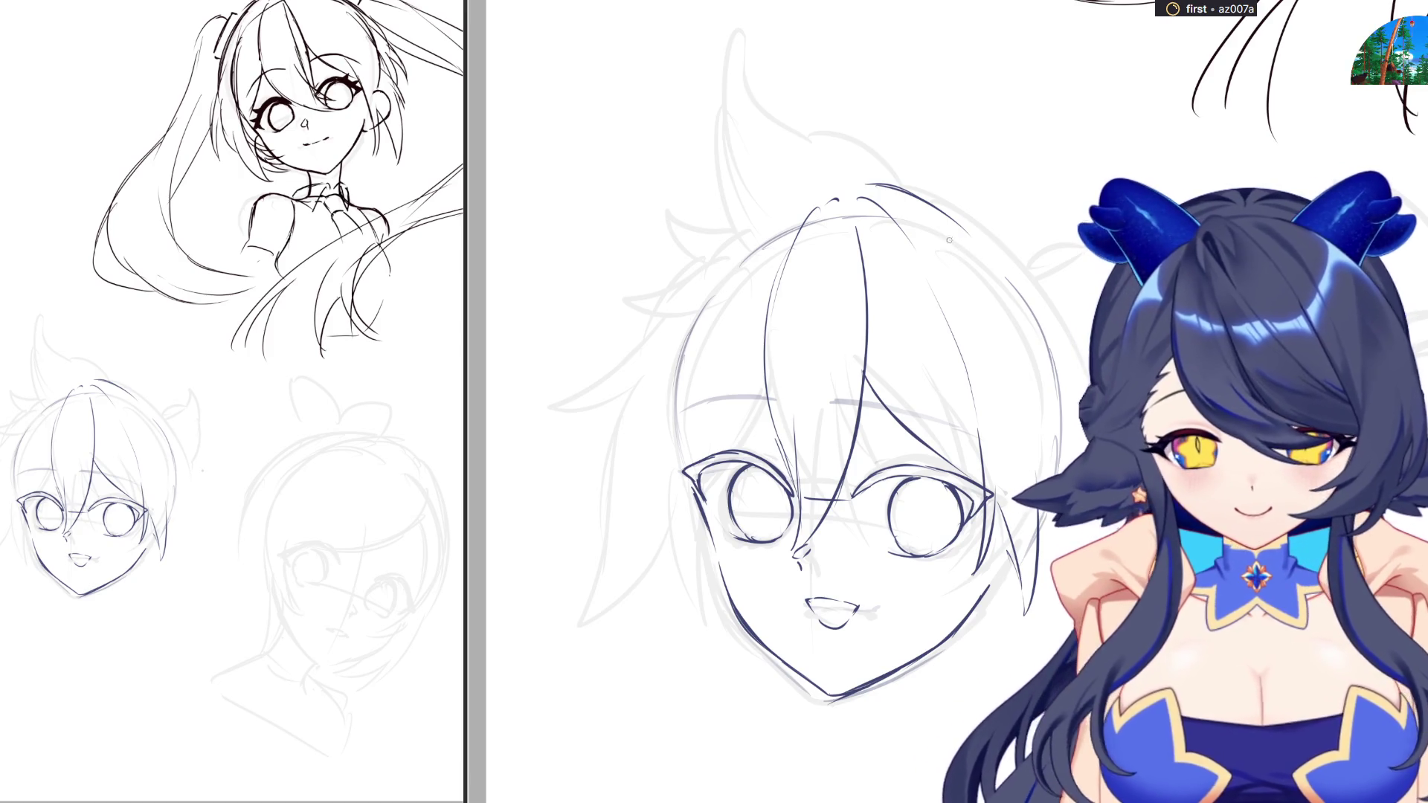
pyautogui.moveTo(922, 199)
pyautogui.mouseDown()
pyautogui.moveTo(1082, 375)
pyautogui.moveTo(1079, 439)
pyautogui.mouseUp()
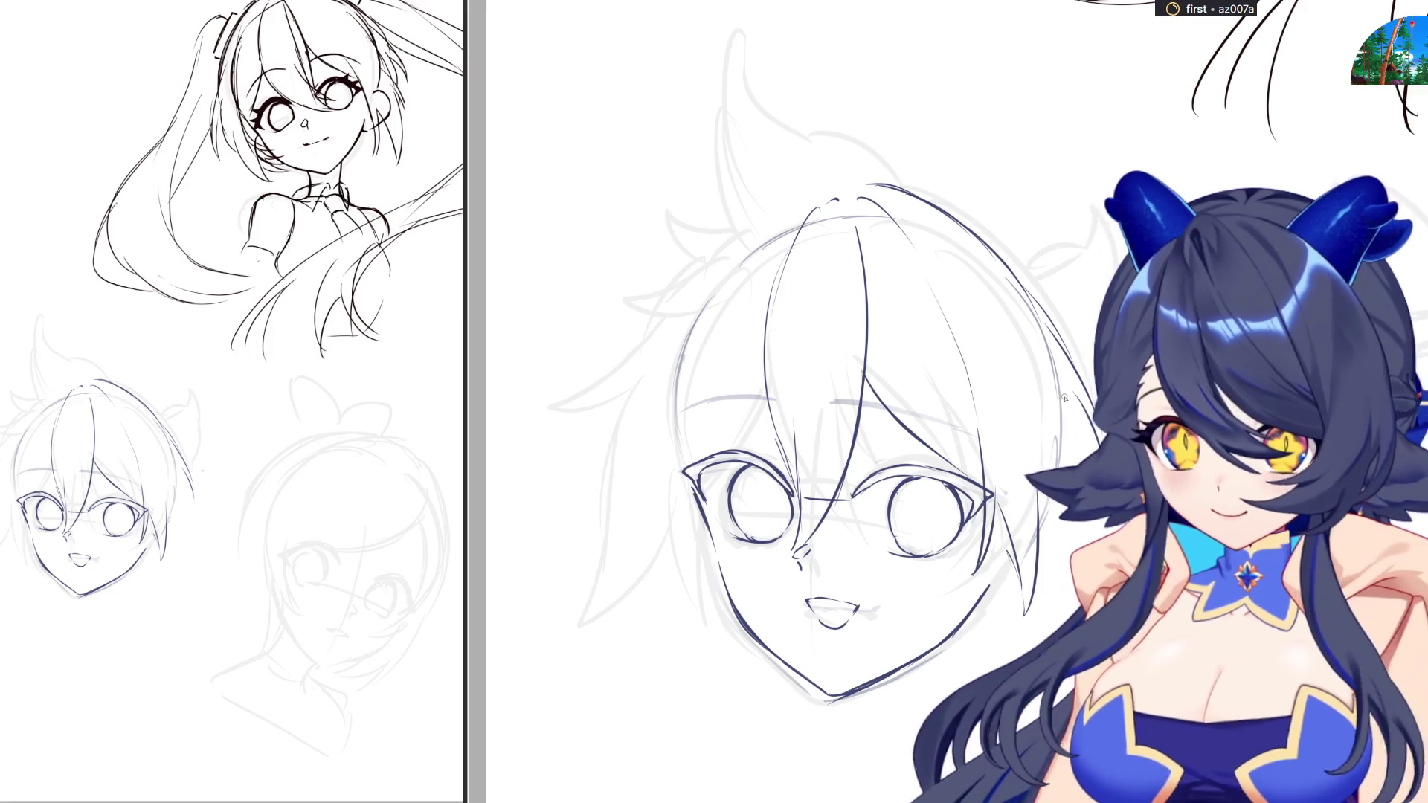
pyautogui.hotkey('ctrl', 'z')
pyautogui.hotkey('ctrl', 'z')
pyautogui.moveTo(1070, 350)
pyautogui.mouseDown()
pyautogui.moveTo(1056, 442)
pyautogui.moveTo(1071, 550)
pyautogui.mouseUp()
# Redraw the strokes along the head's right edge, then flip the view twice to check proportions
pyautogui.moveTo(1060, 476); pyautogui.dragTo(1082, 580)
pyautogui.moveTo(1023, 528); pyautogui.dragTo(1088, 580)
pyautogui.hotkey('ctrl', 'z')
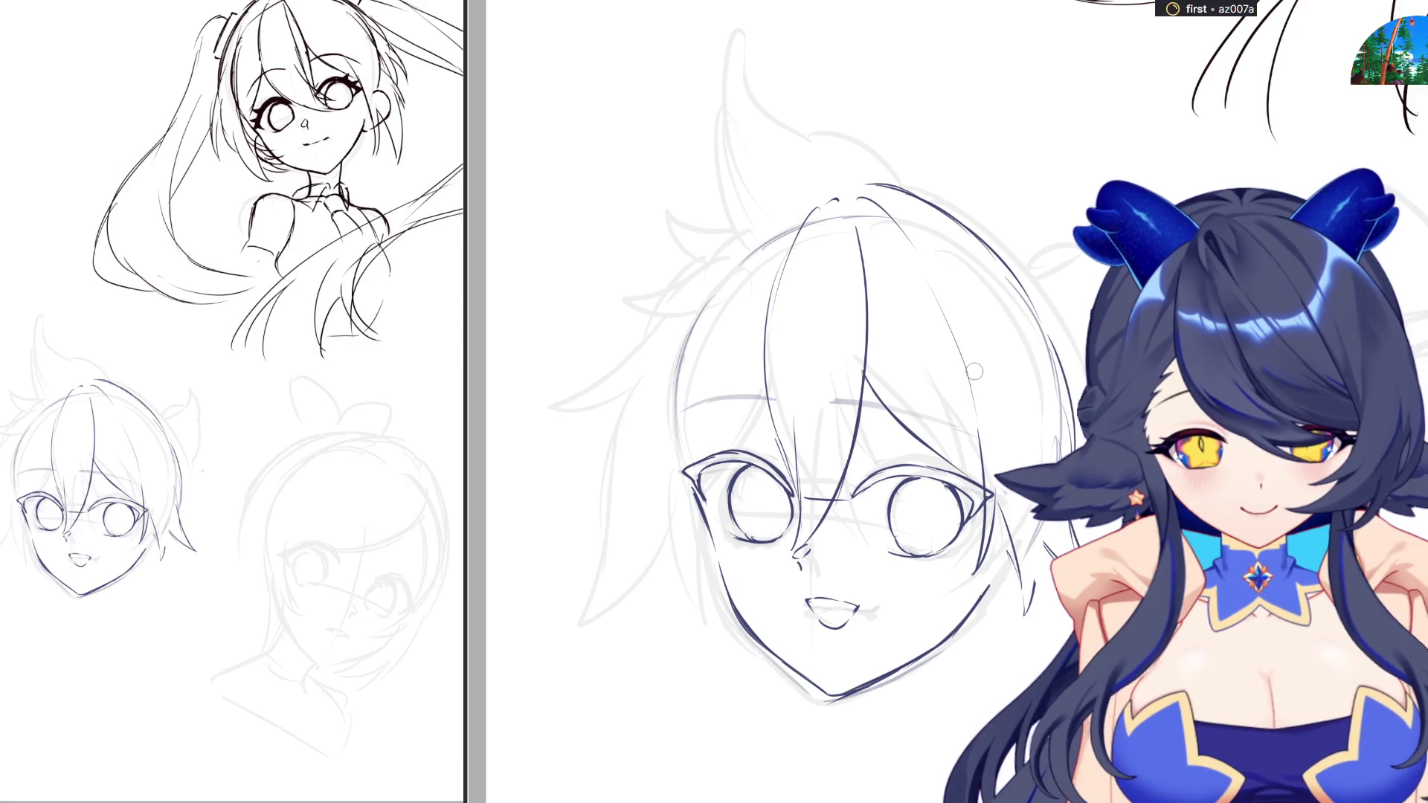
pyautogui.hotkey('ctrl', 'z')
pyautogui.moveTo(1011, 526); pyautogui.dragTo(1045, 549)
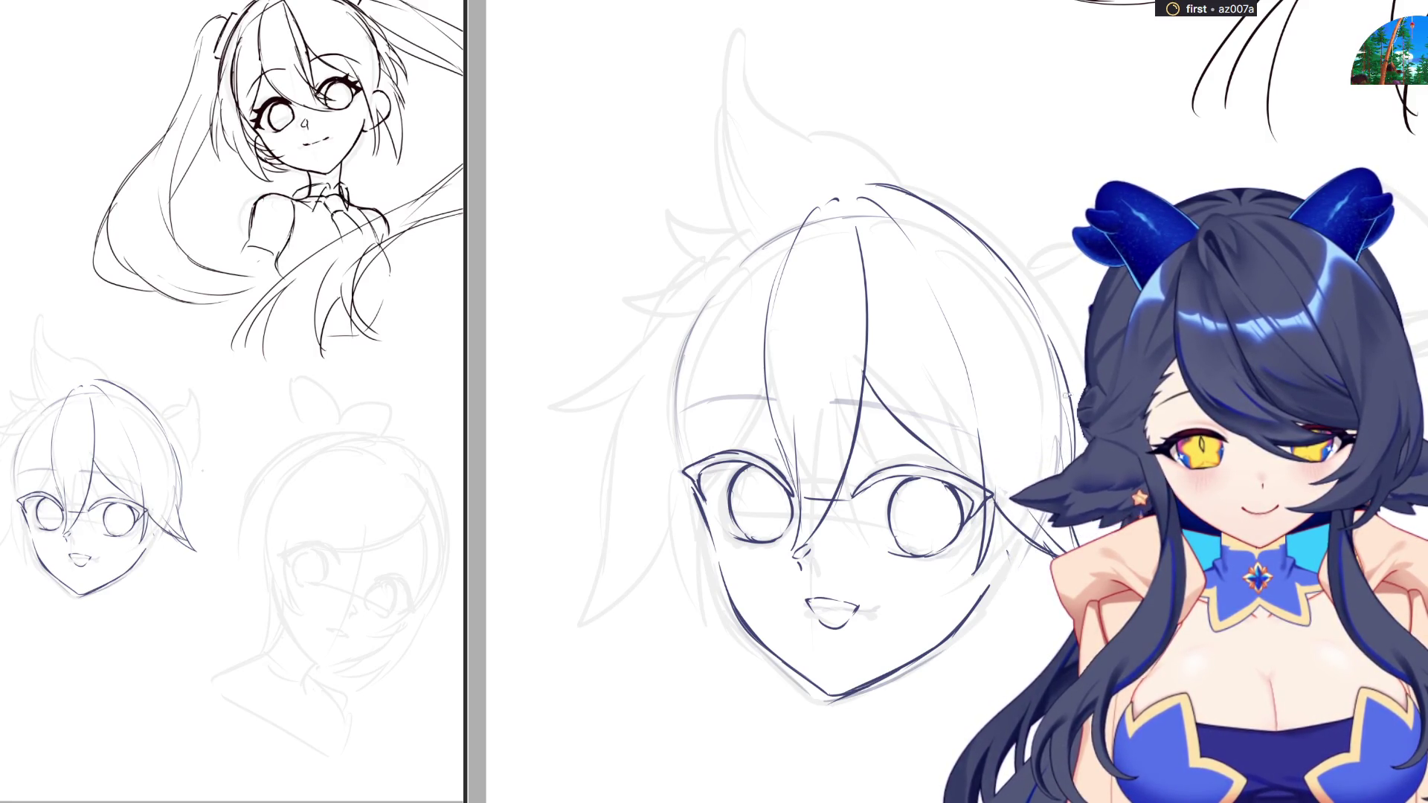
pyautogui.press('h')
pyautogui.press('h')
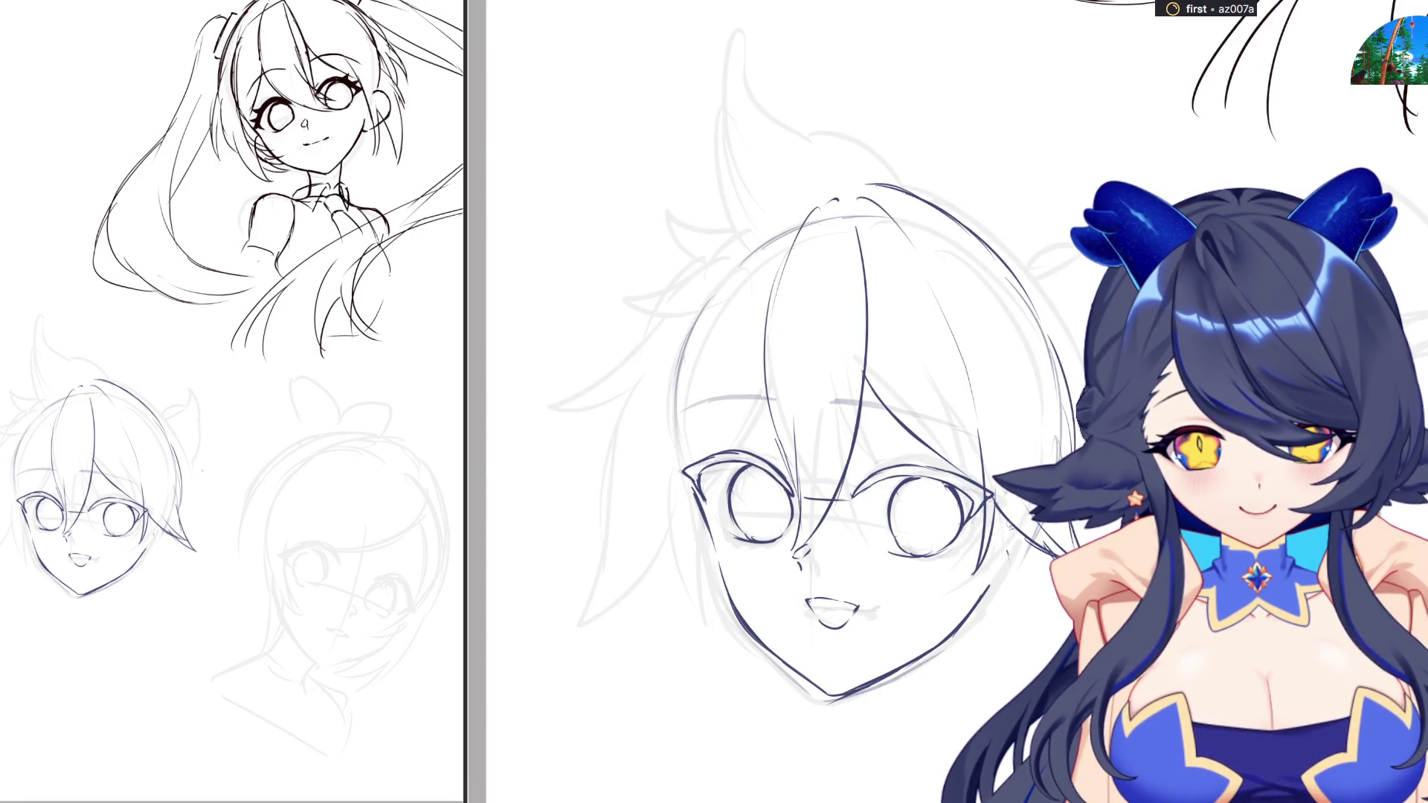
pyautogui.press('h')
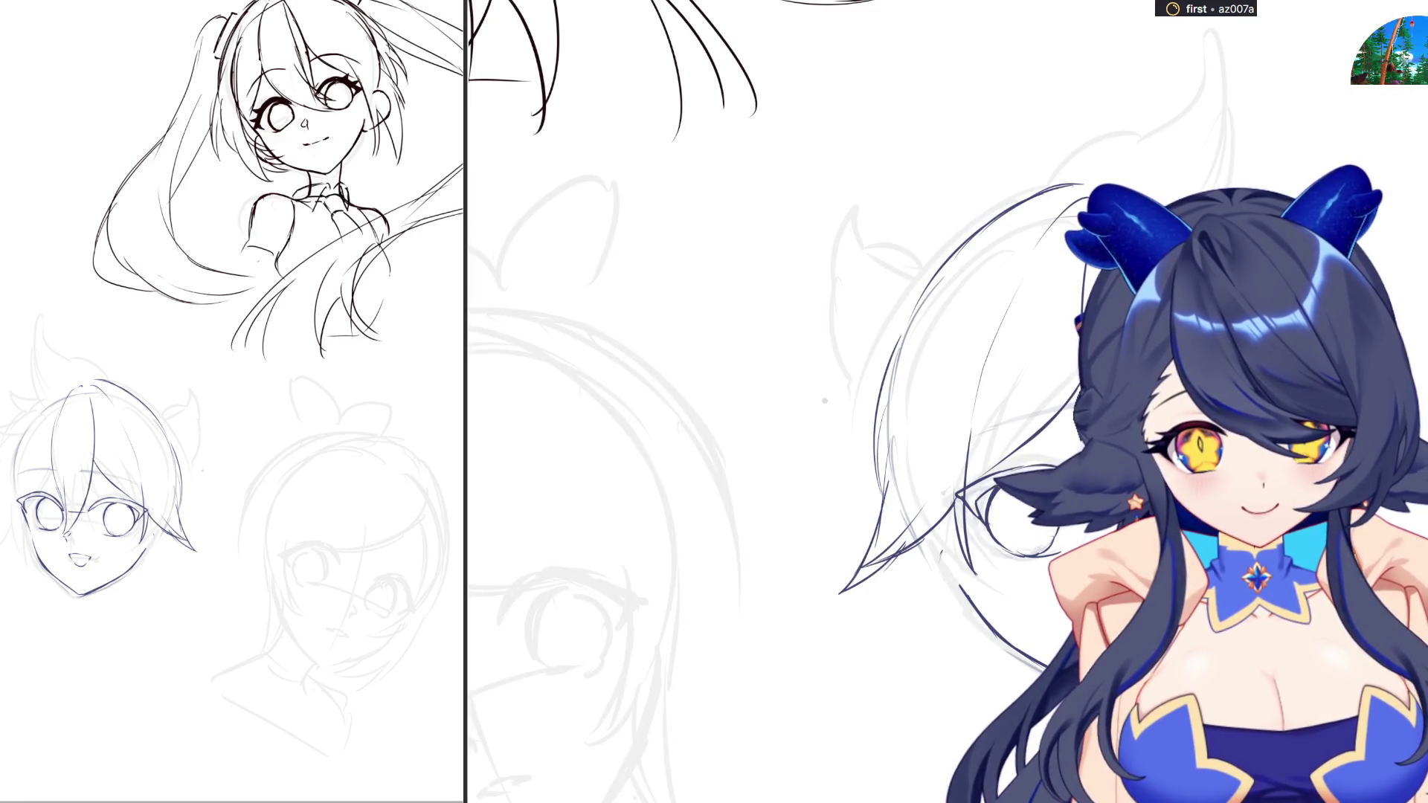
# Add a looped side bun, hooked side strands and spiky lines down the side of the head
pyautogui.moveTo(918, 508)
pyautogui.mouseDown()
pyautogui.moveTo(904, 489)
pyautogui.moveTo(885, 495)
pyautogui.moveTo(894, 559)
pyautogui.moveTo(958, 585)
pyautogui.mouseUp()
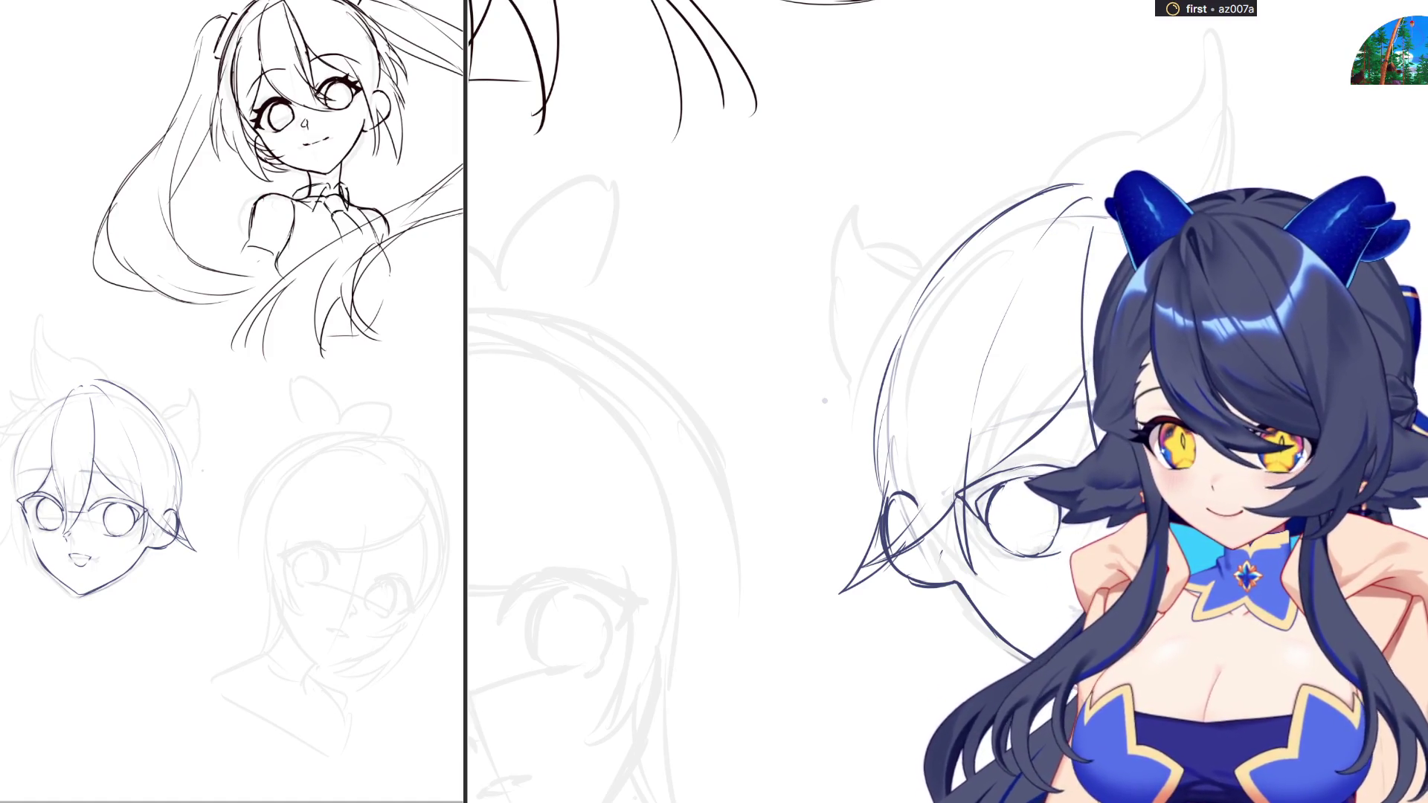
pyautogui.moveTo(82, 378); pyautogui.dragTo(1, 418)
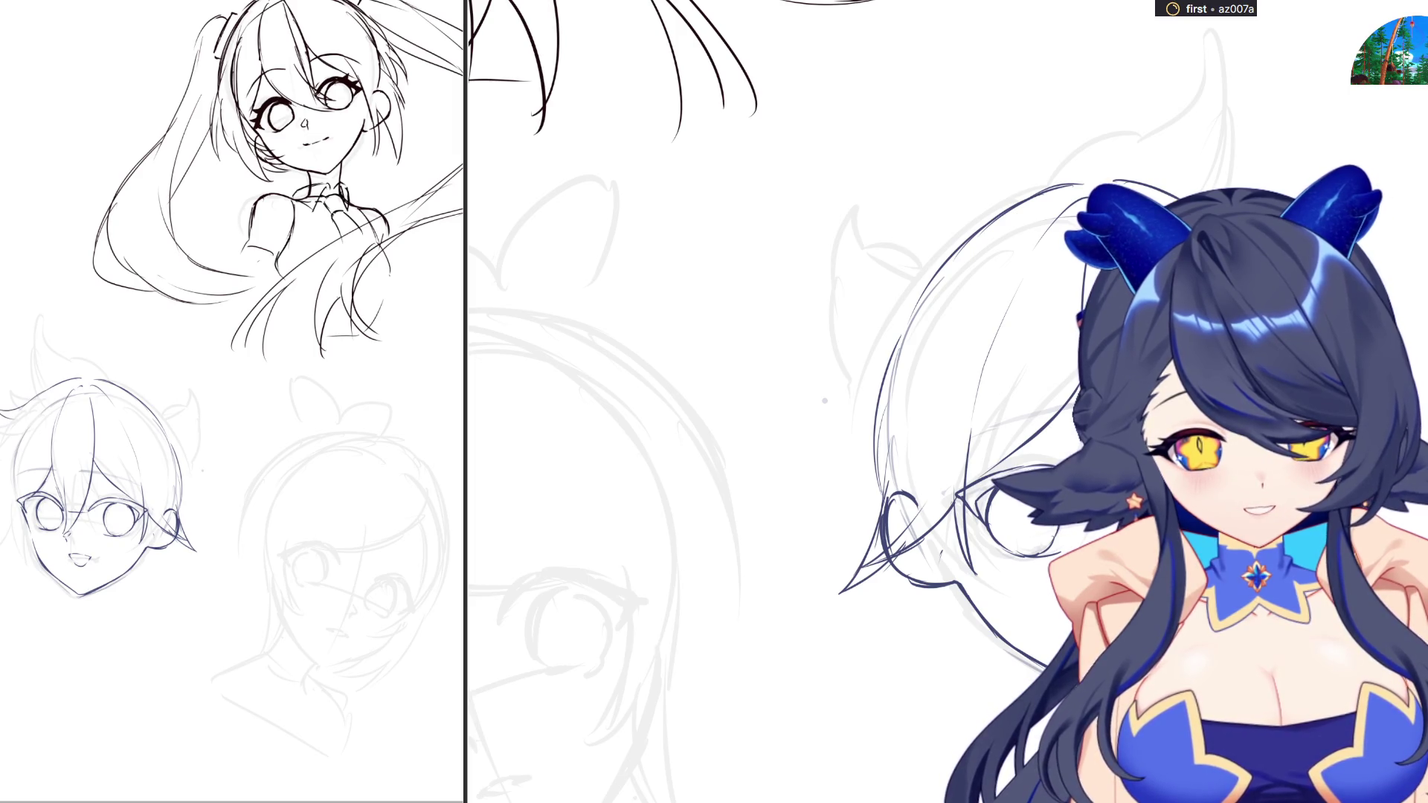
pyautogui.hscroll(5, 922, 413)
pyautogui.moveTo(644, 398)
pyautogui.mouseDown()
pyautogui.moveTo(560, 516)
pyautogui.moveTo(646, 491)
pyautogui.mouseUp()
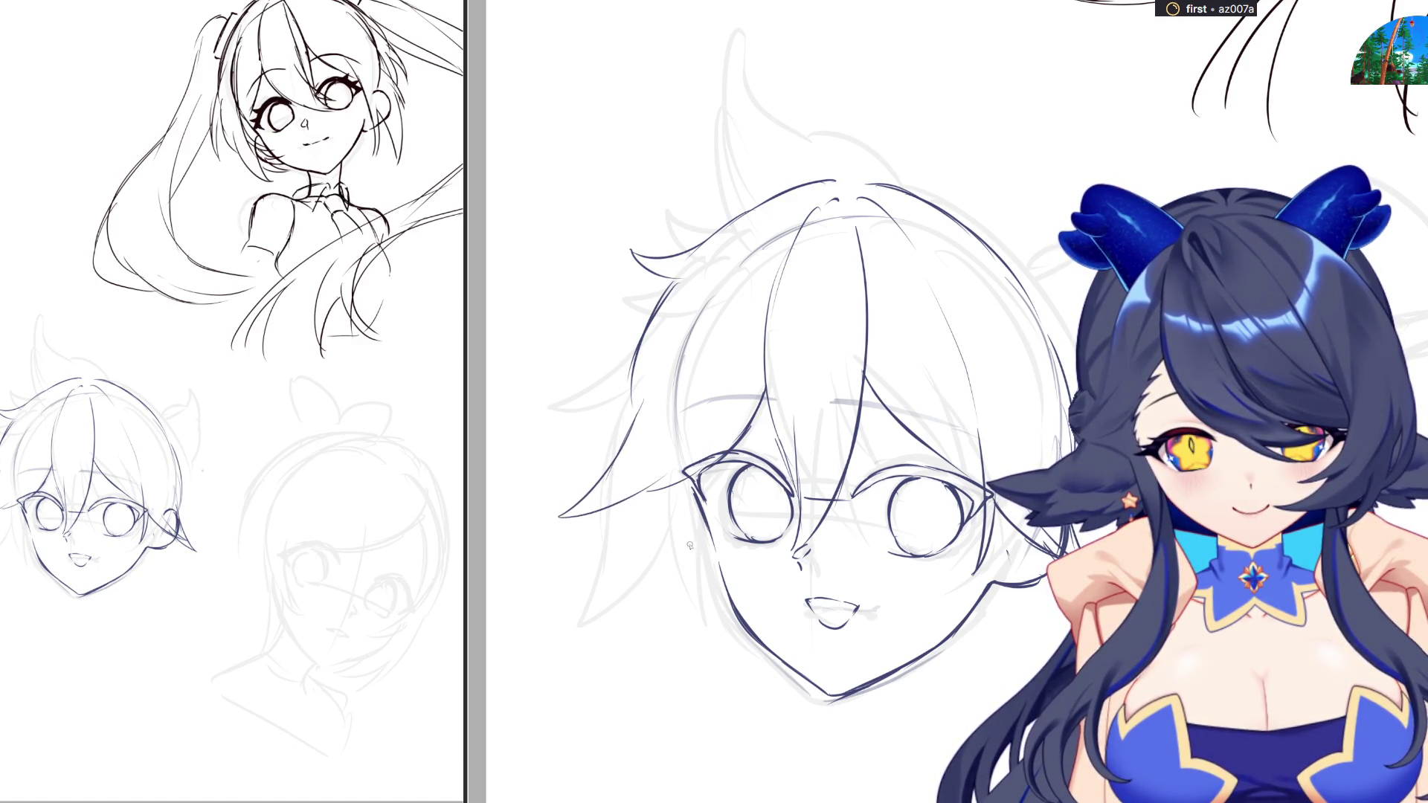
pyautogui.hscroll(10, 824, 402)
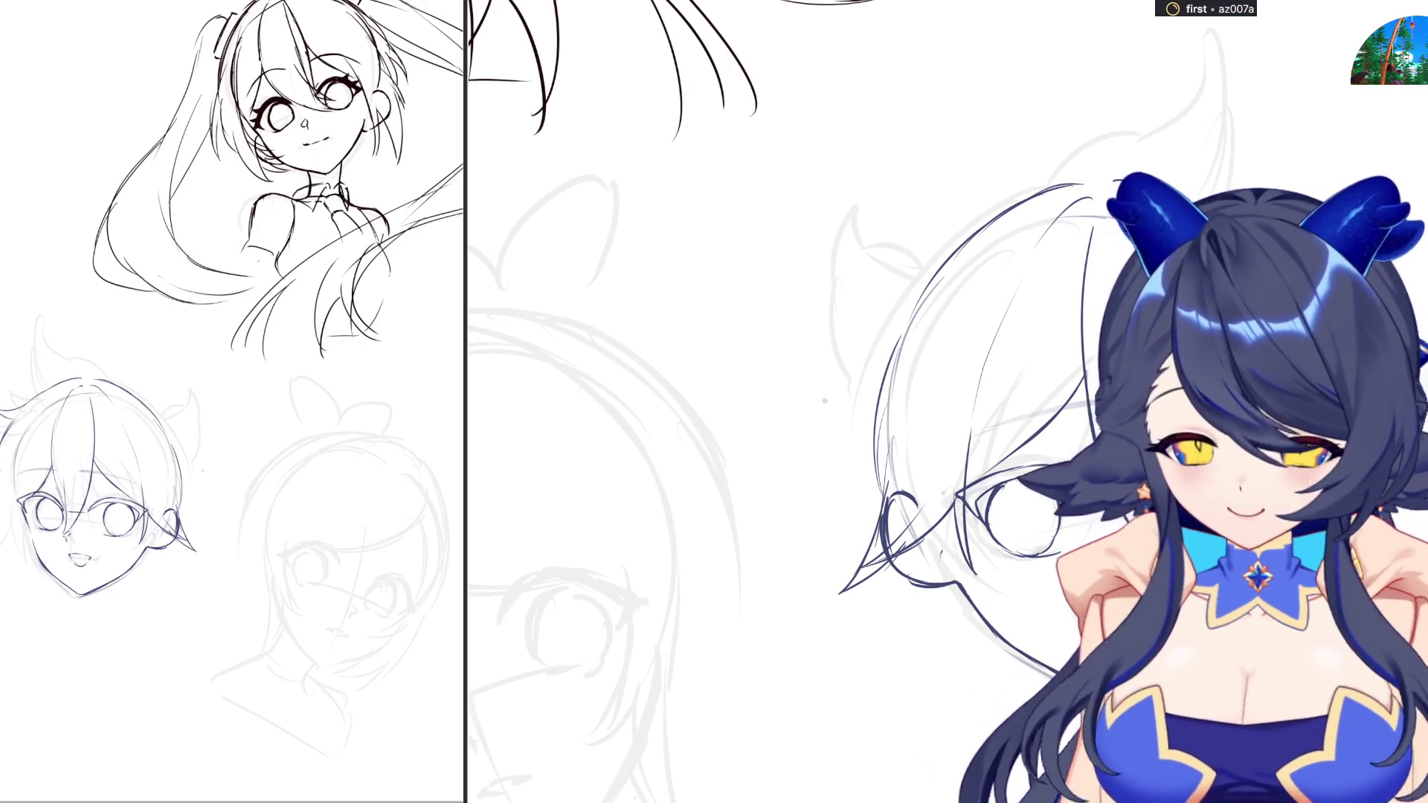
pyautogui.moveTo(936, 532); pyautogui.dragTo(993, 615)
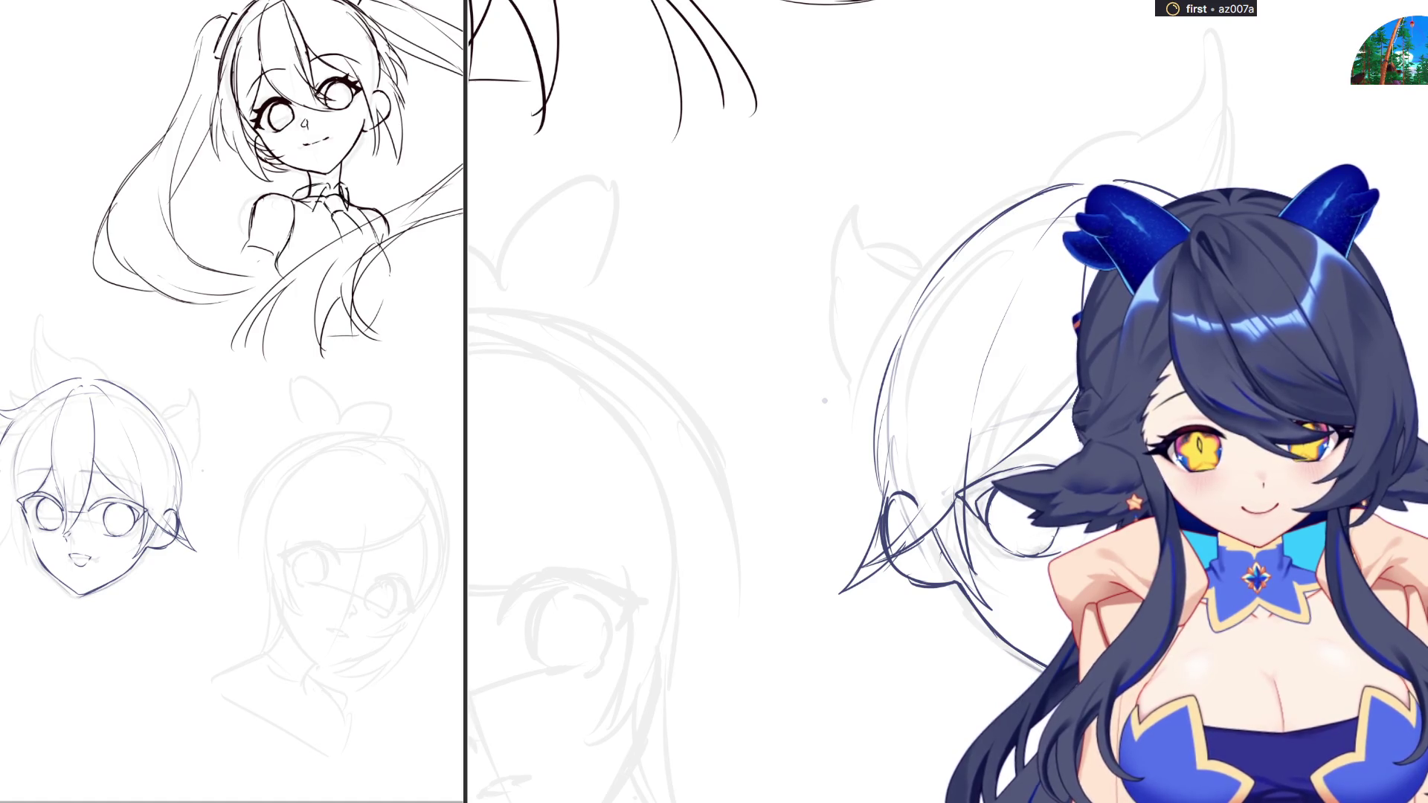
pyautogui.moveTo(23, 482); pyautogui.dragTo(17, 552)
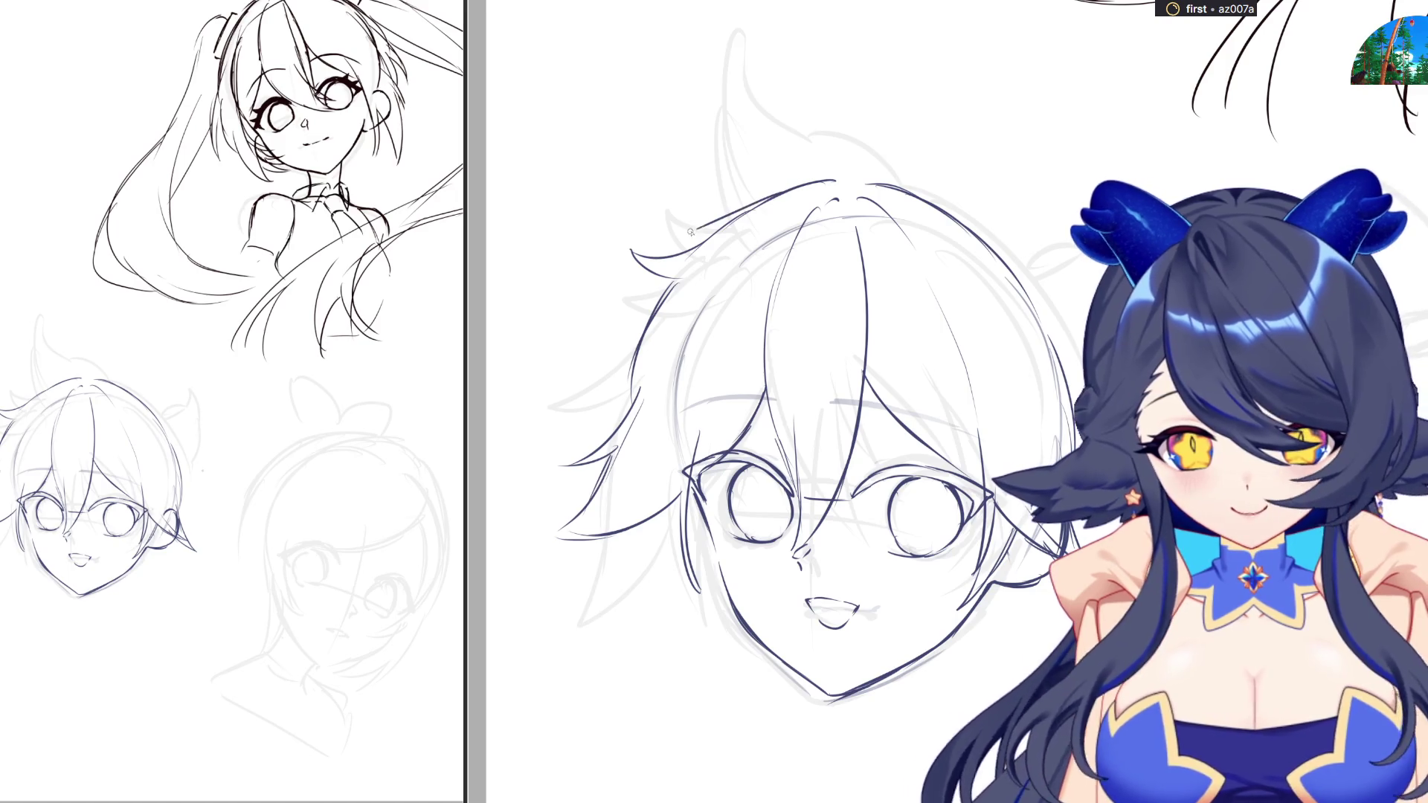
# Draw the cowlick's inner edge, curled base and right curve, plus short strands near the crown
pyautogui.moveTo(595, 299); pyautogui.dragTo(640, 329)
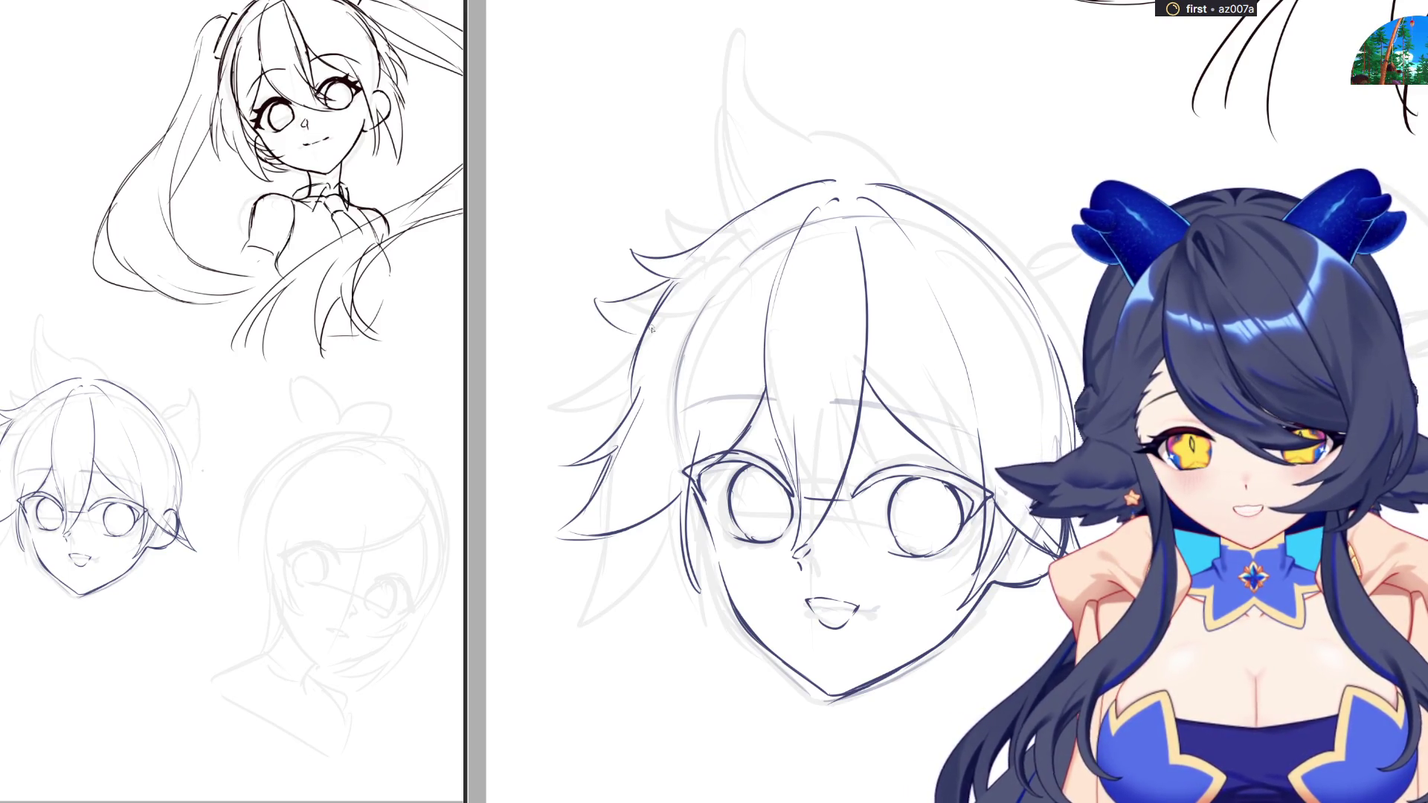
pyautogui.moveTo(781, 159)
pyautogui.mouseDown()
pyautogui.moveTo(832, 177)
pyautogui.moveTo(874, 111)
pyautogui.moveTo(884, 164)
pyautogui.mouseUp()
pyautogui.moveTo(863, 60); pyautogui.dragTo(892, 179)
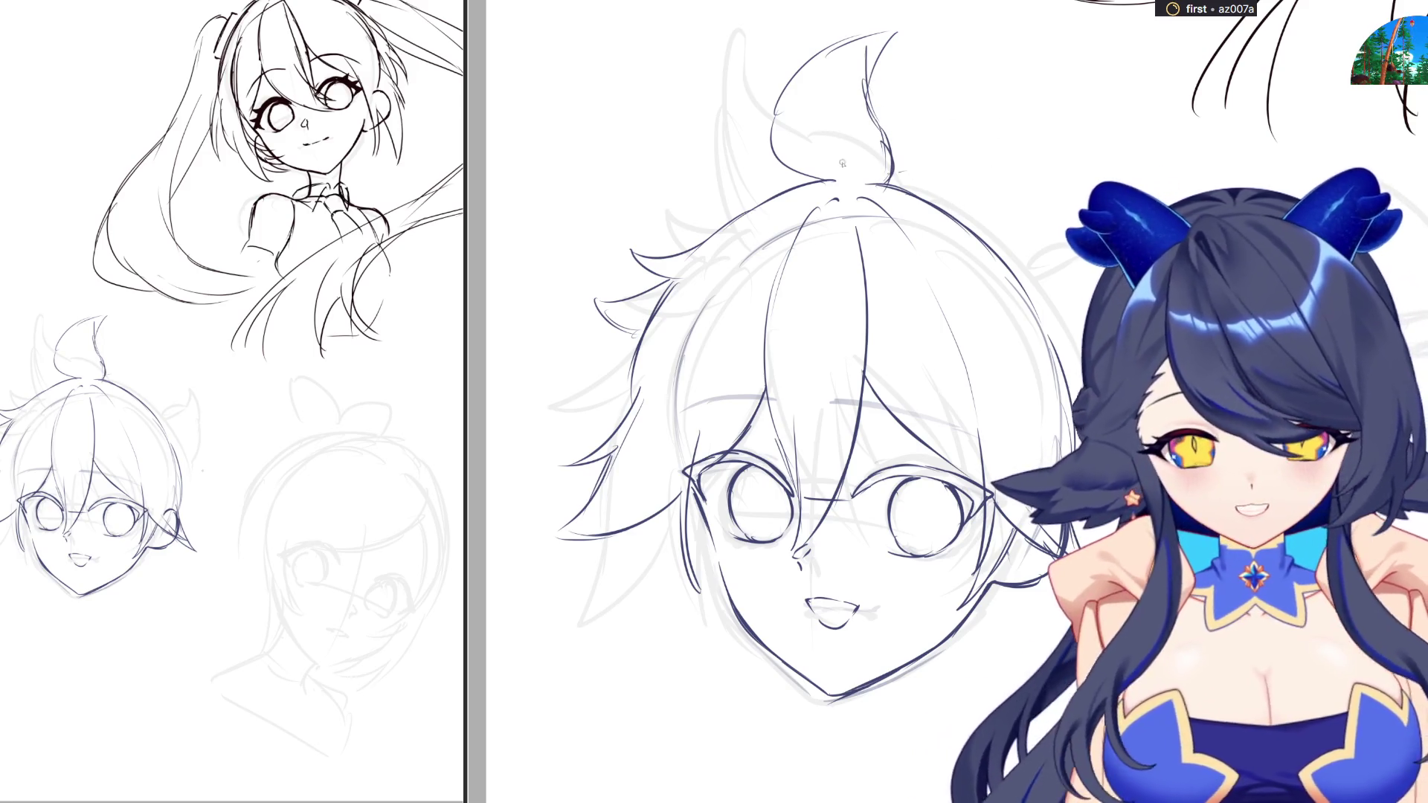
pyautogui.moveTo(835, 172)
pyautogui.mouseDown()
pyautogui.moveTo(787, 153)
pyautogui.moveTo(877, 209)
pyautogui.mouseUp()
pyautogui.moveTo(788, 89); pyautogui.dragTo(770, 182)
pyautogui.moveTo(769, 134)
pyautogui.mouseDown()
pyautogui.moveTo(806, 184)
pyautogui.moveTo(779, 186)
pyautogui.mouseUp()
pyautogui.moveTo(867, 105)
pyautogui.mouseDown()
pyautogui.moveTo(896, 179)
pyautogui.moveTo(896, 156)
pyautogui.moveTo(893, 173)
pyautogui.moveTo(996, 219)
pyautogui.moveTo(1055, 299)
pyautogui.mouseUp()
pyautogui.hotkey('ctrl', 'z')
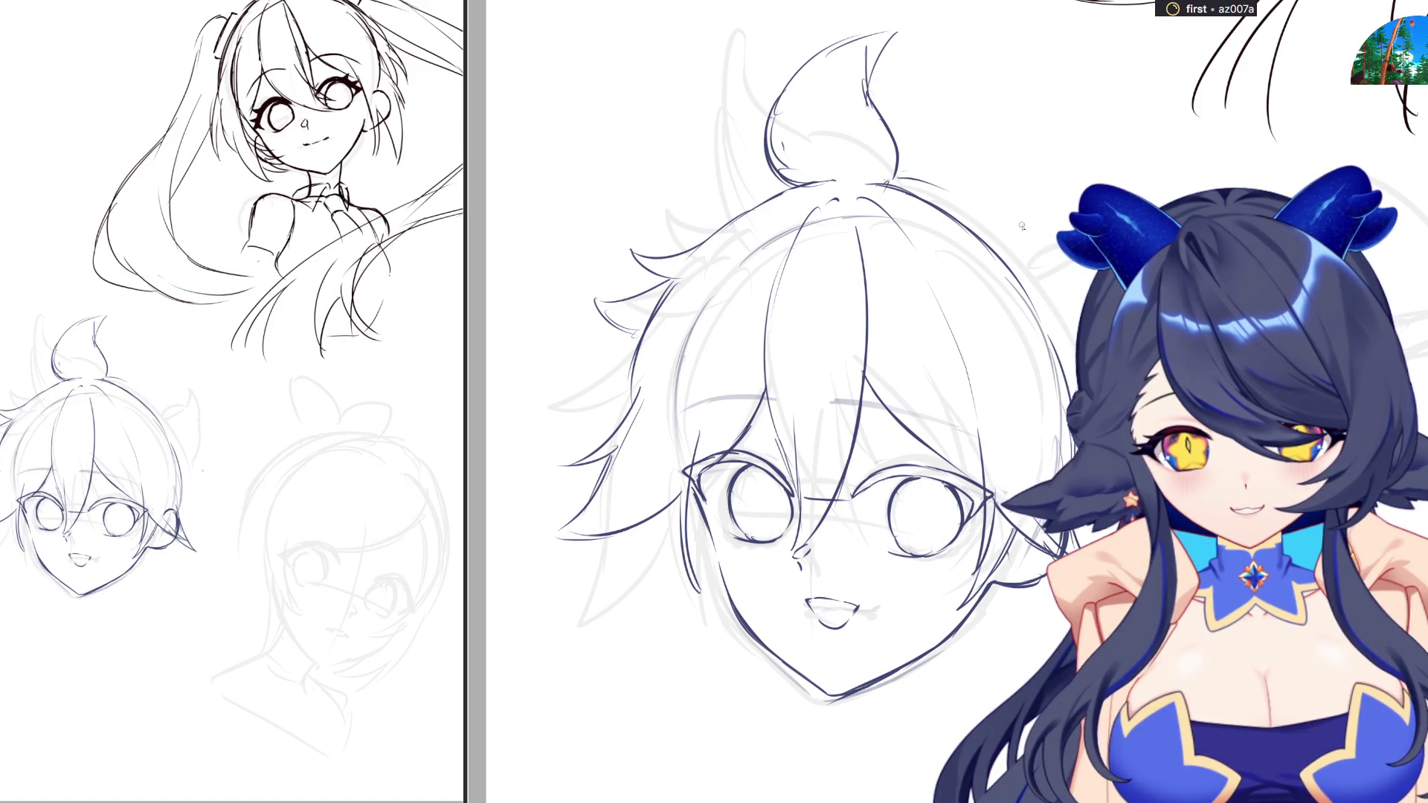
# Redraw the upper-right head outline, then outline the side bun in mirrored view, undoing rough strokes
pyautogui.moveTo(966, 199); pyautogui.dragTo(1078, 301)
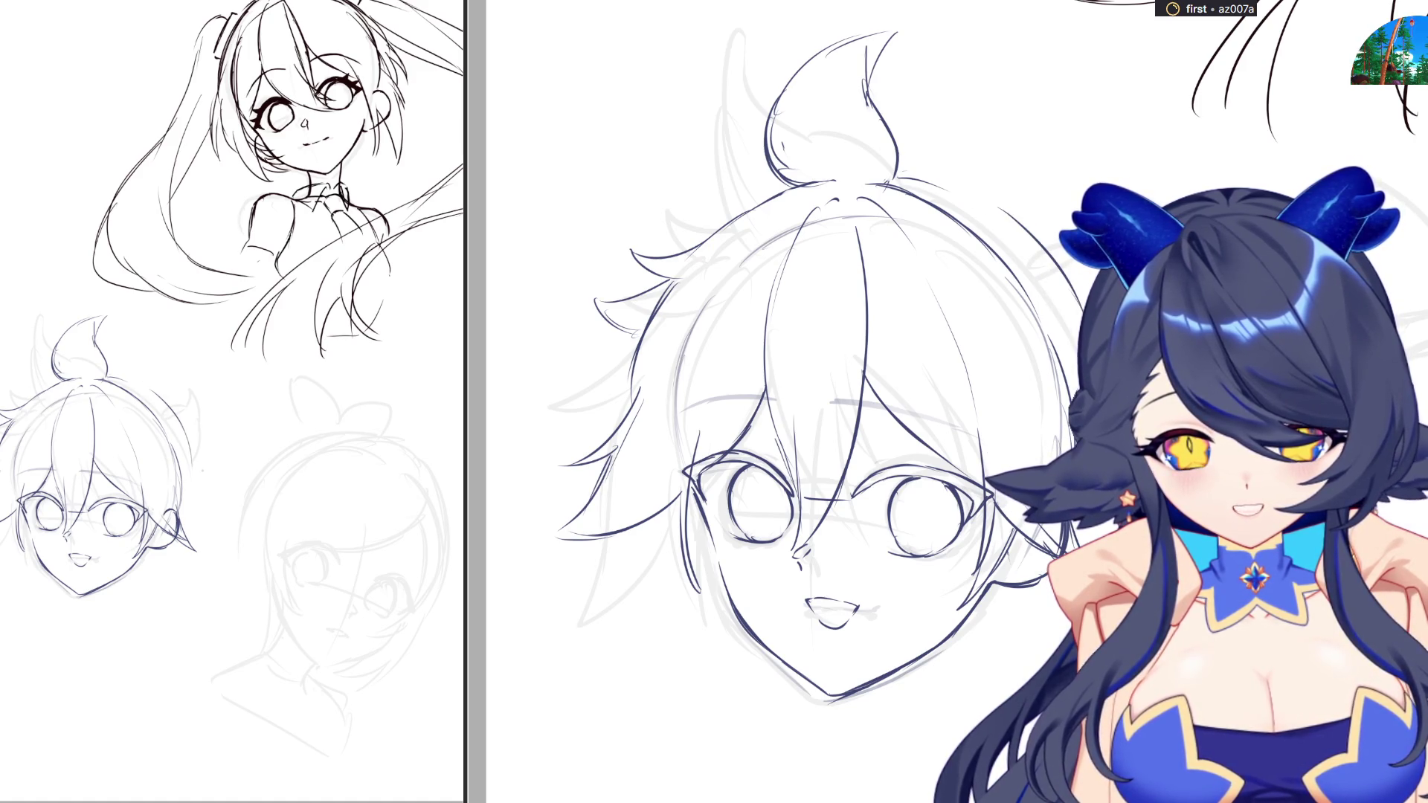
pyautogui.press('m')
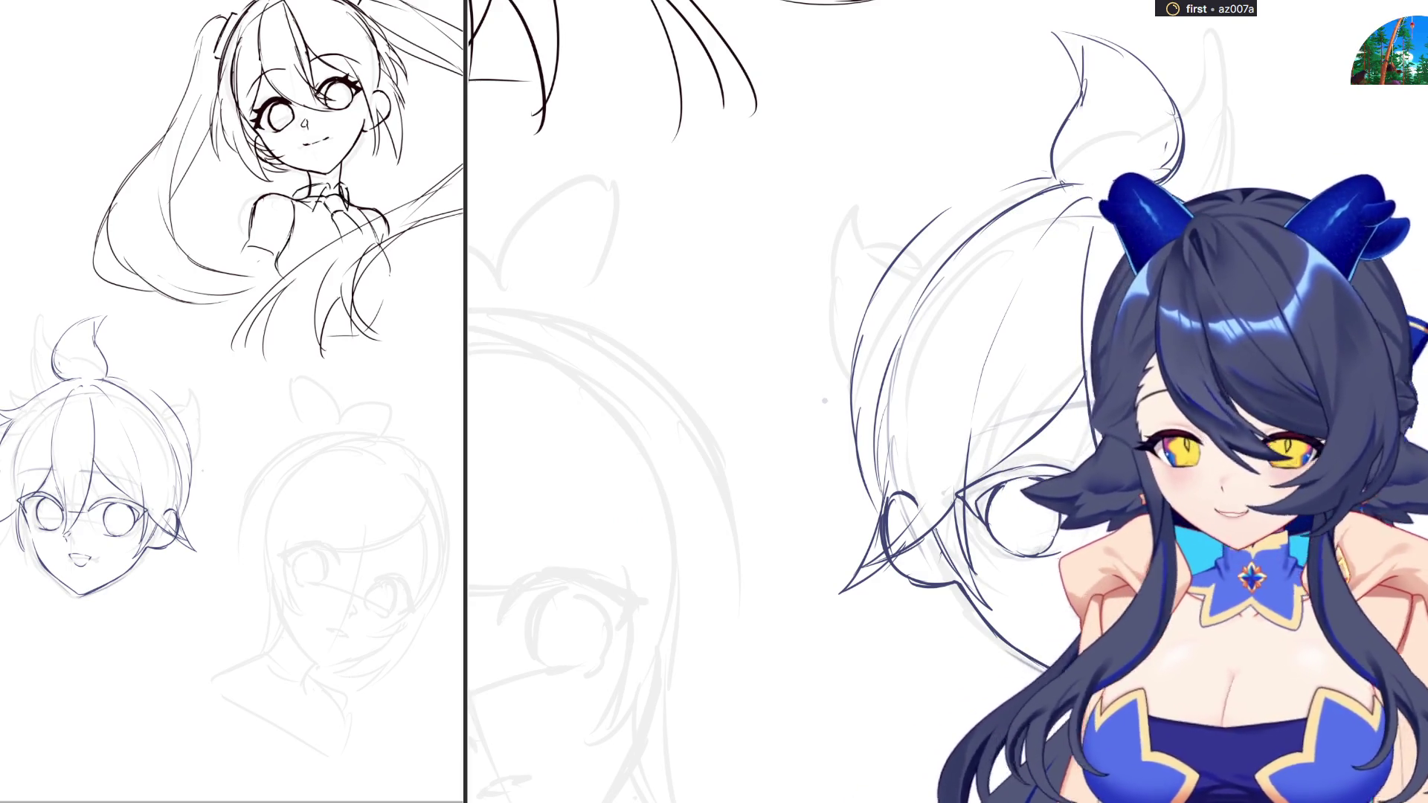
pyautogui.moveTo(877, 274)
pyautogui.mouseDown()
pyautogui.moveTo(823, 257)
pyautogui.moveTo(817, 217)
pyautogui.moveTo(810, 349)
pyautogui.mouseUp()
pyautogui.hotkey('ctrl', 'z')
pyautogui.moveTo(800, 283); pyautogui.dragTo(835, 358)
pyautogui.moveTo(833, 252); pyautogui.dragTo(888, 267)
pyautogui.hotkey('ctrl', 'z')
pyautogui.moveTo(828, 342)
pyautogui.mouseDown()
pyautogui.moveTo(827, 357)
pyautogui.moveTo(853, 364)
pyautogui.mouseUp()
pyautogui.hotkey('ctrl', 'z')
pyautogui.press('m')
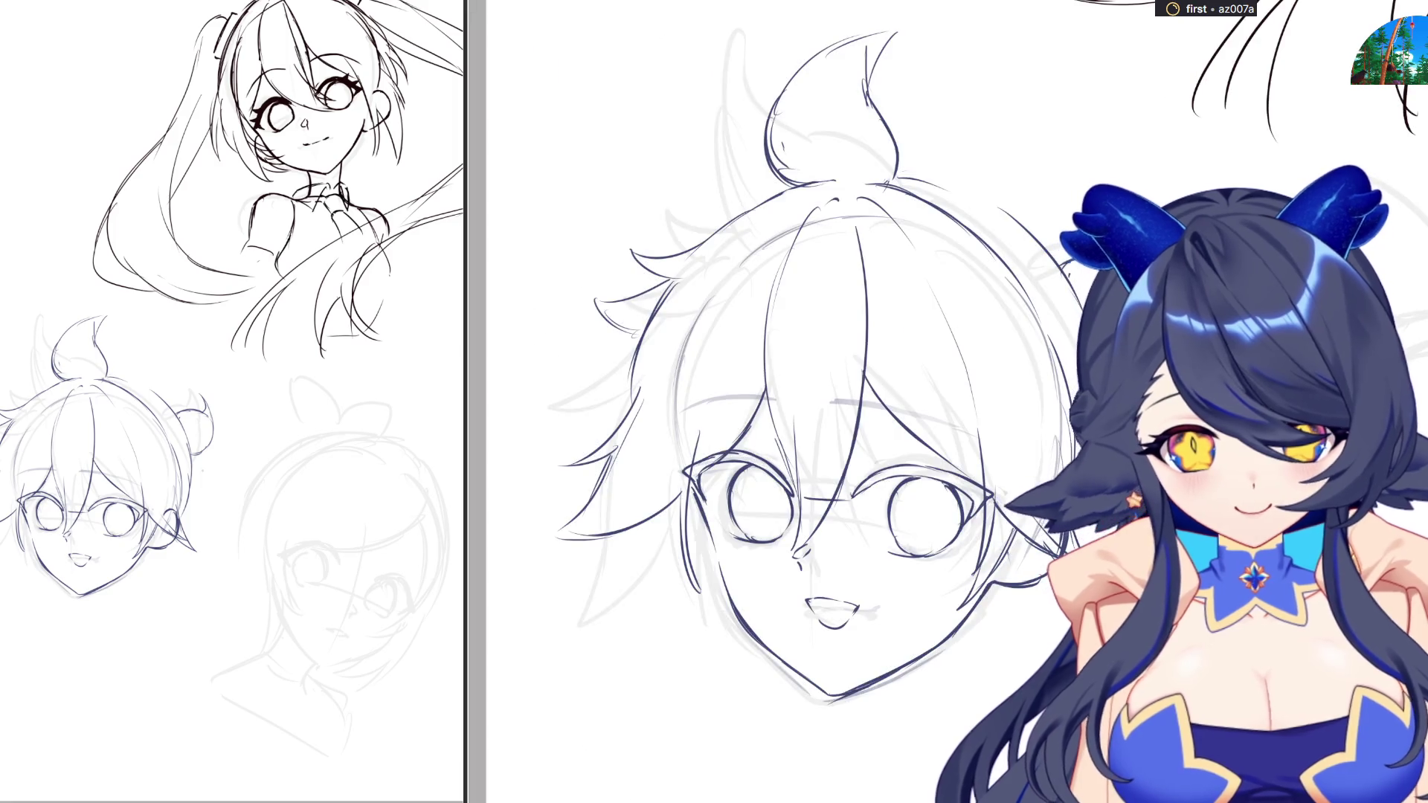
# Add small hair strokes near the side bun and short strokes by the jaw and ear
pyautogui.scroll(-3, 1010, 502)
pyautogui.scroll(2, 872, 466)
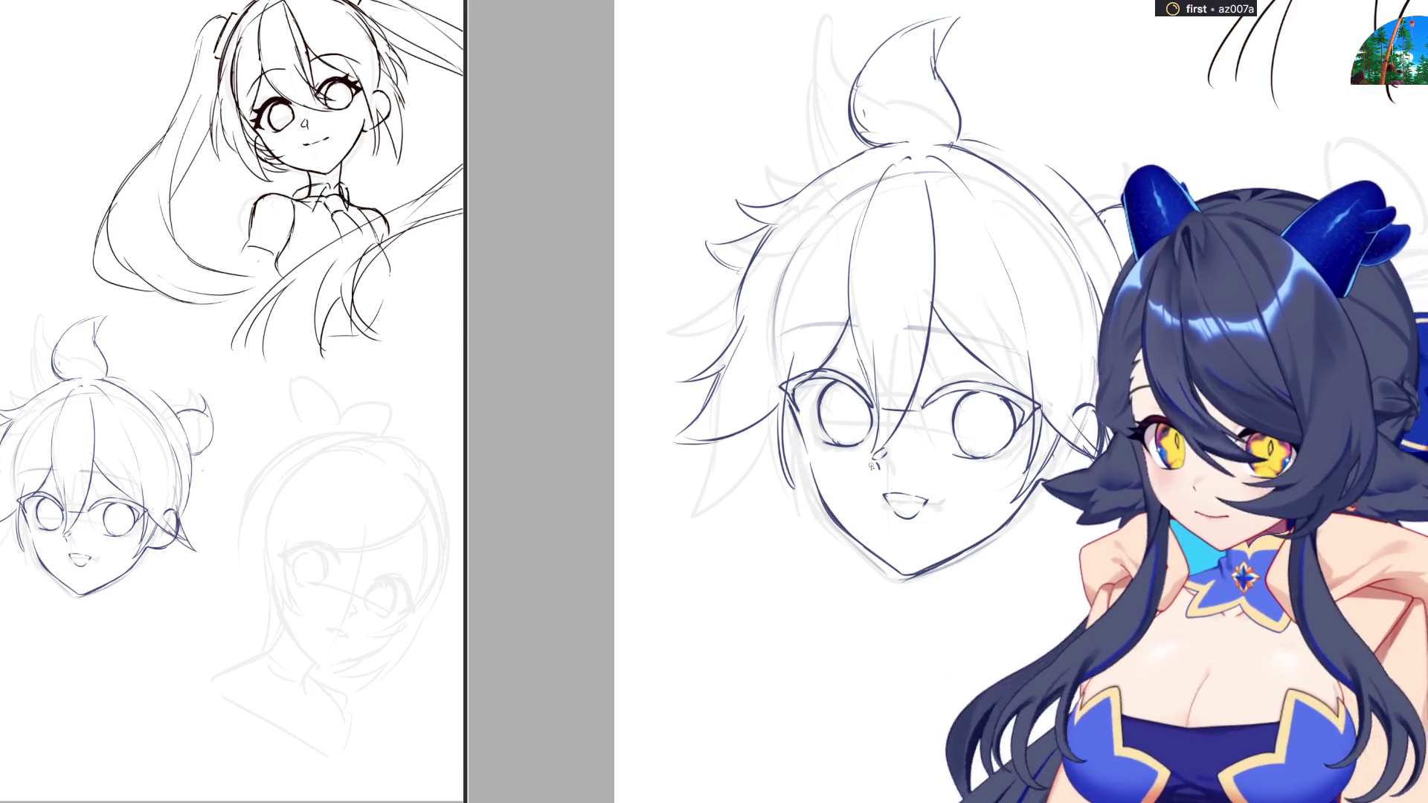
pyautogui.moveTo(156, 419)
pyautogui.mouseDown()
pyautogui.moveTo(206, 476)
pyautogui.moveTo(182, 494)
pyautogui.moveTo(183, 524)
pyautogui.mouseUp()
pyautogui.hscroll(-3, 744, 402)
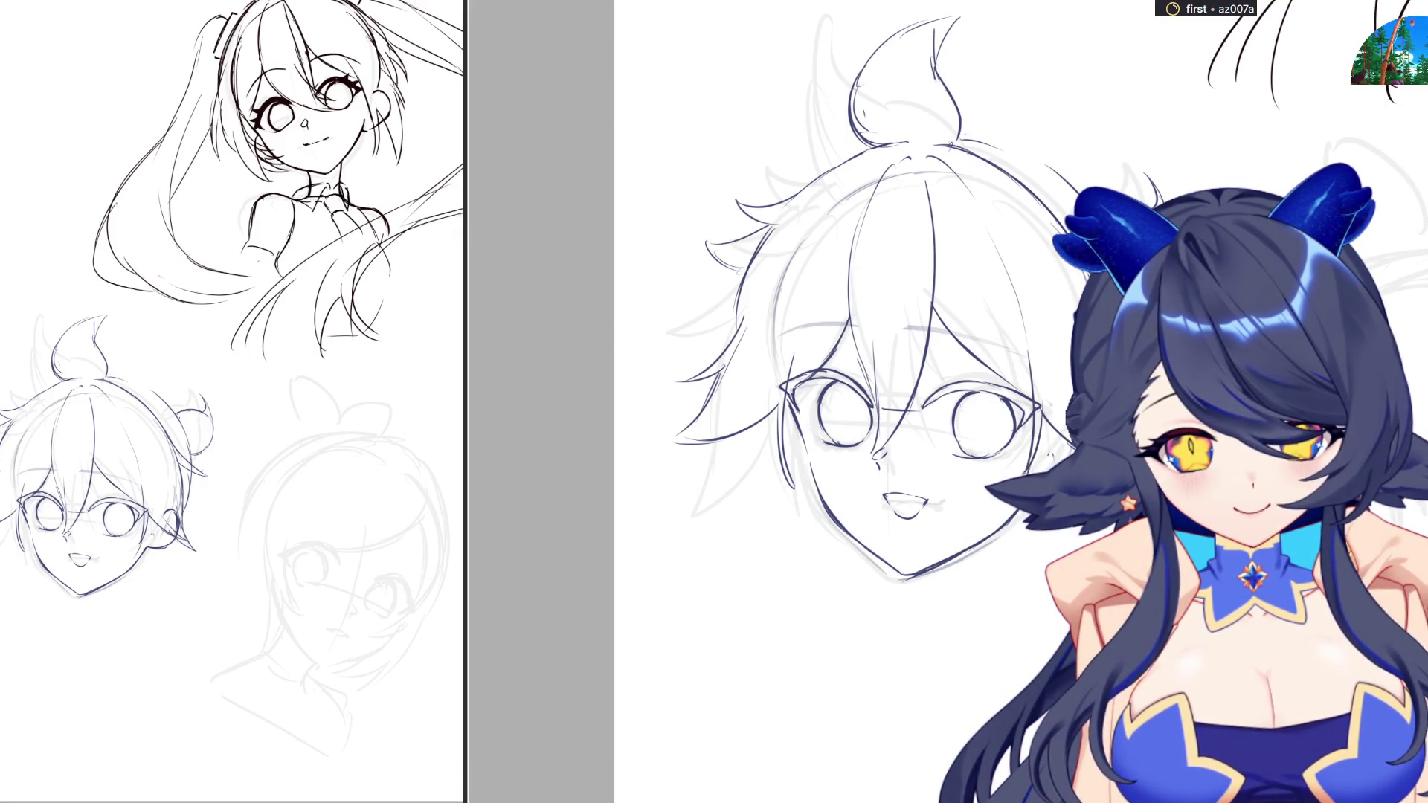
pyautogui.moveTo(1029, 479)
pyautogui.mouseDown()
pyautogui.moveTo(1004, 510)
pyautogui.moveTo(1050, 528)
pyautogui.mouseUp()
# Add short strokes near the jaw and side of the head, checking in mirrored view
pyautogui.moveTo(1064, 440); pyautogui.dragTo(1051, 479)
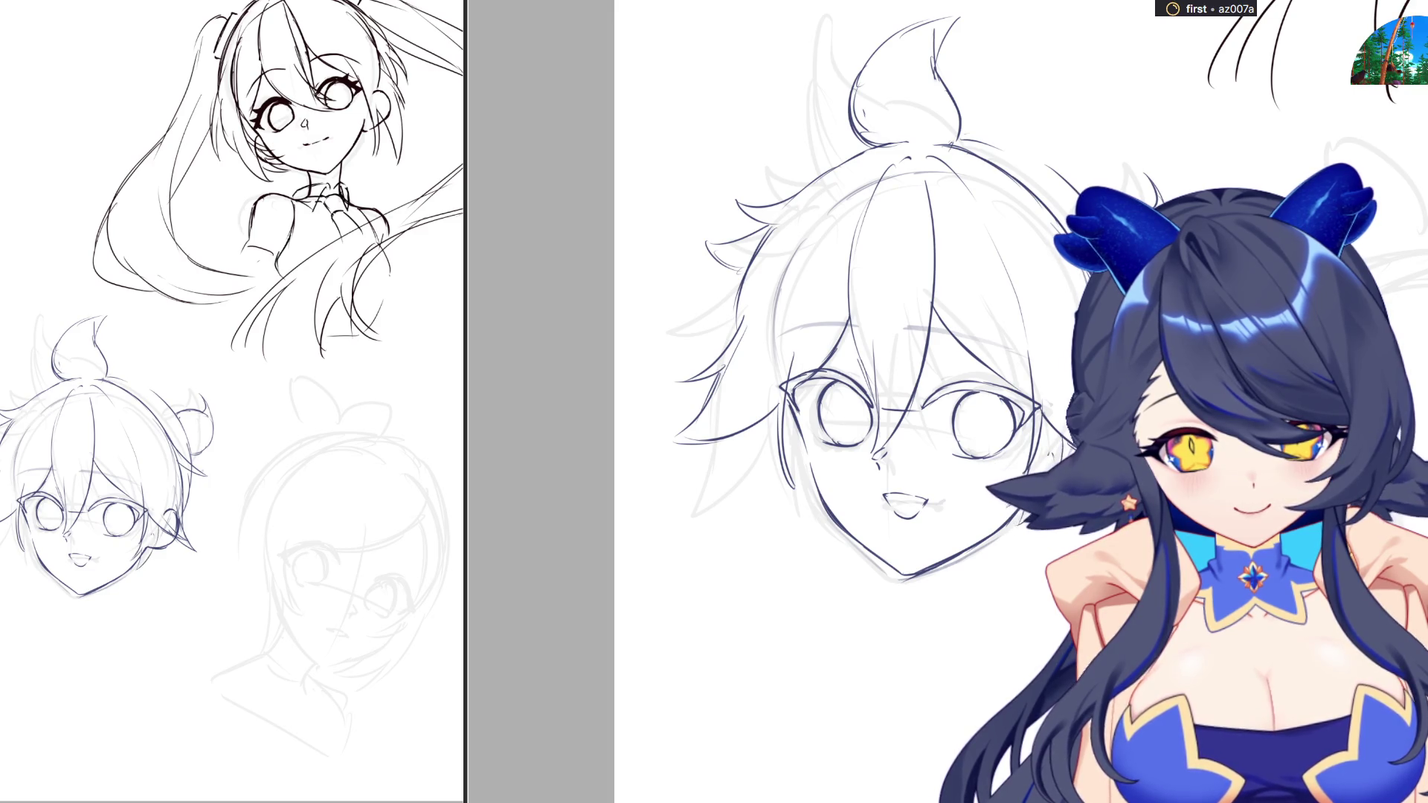
pyautogui.press('m')
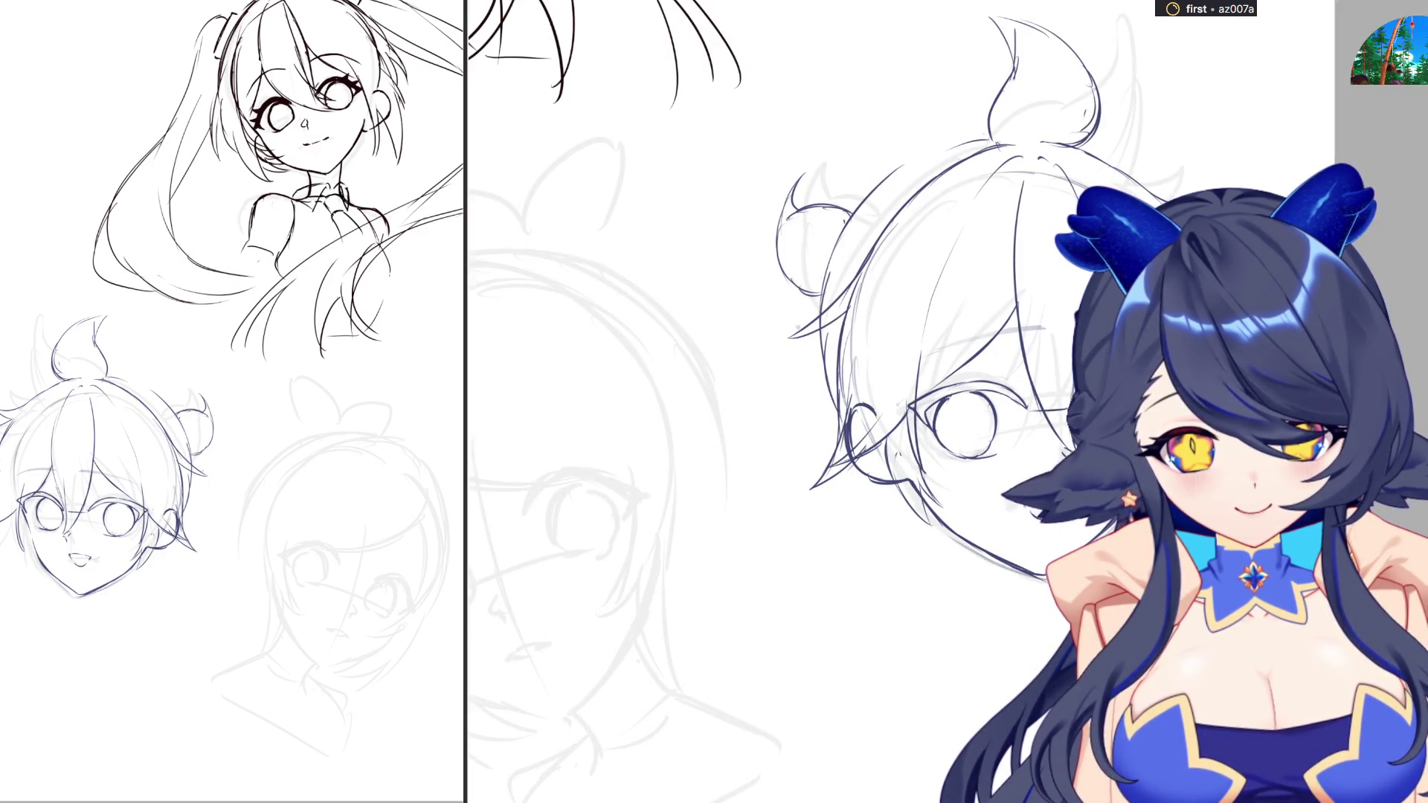
pyautogui.moveTo(1119, 438); pyautogui.dragTo(1116, 487)
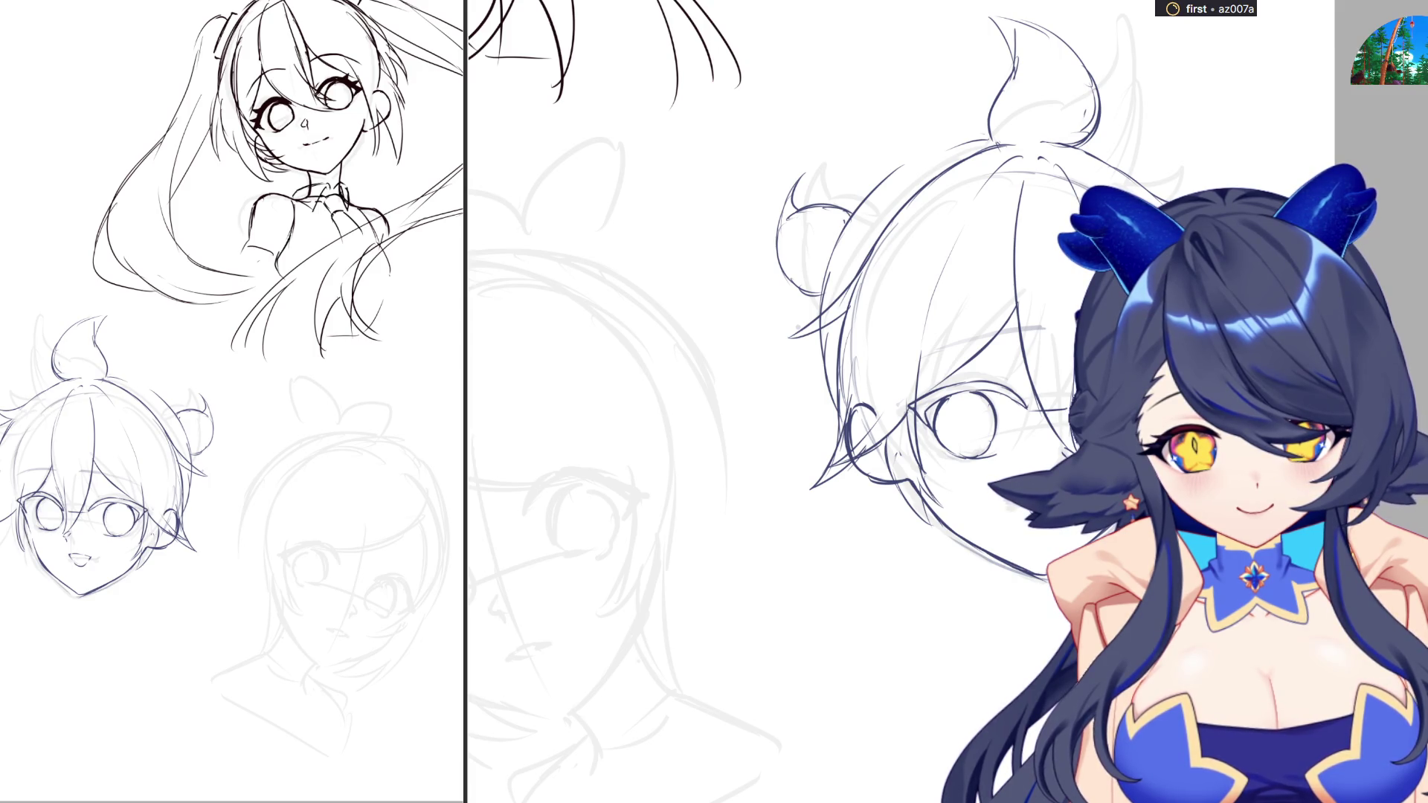
pyautogui.press('m')
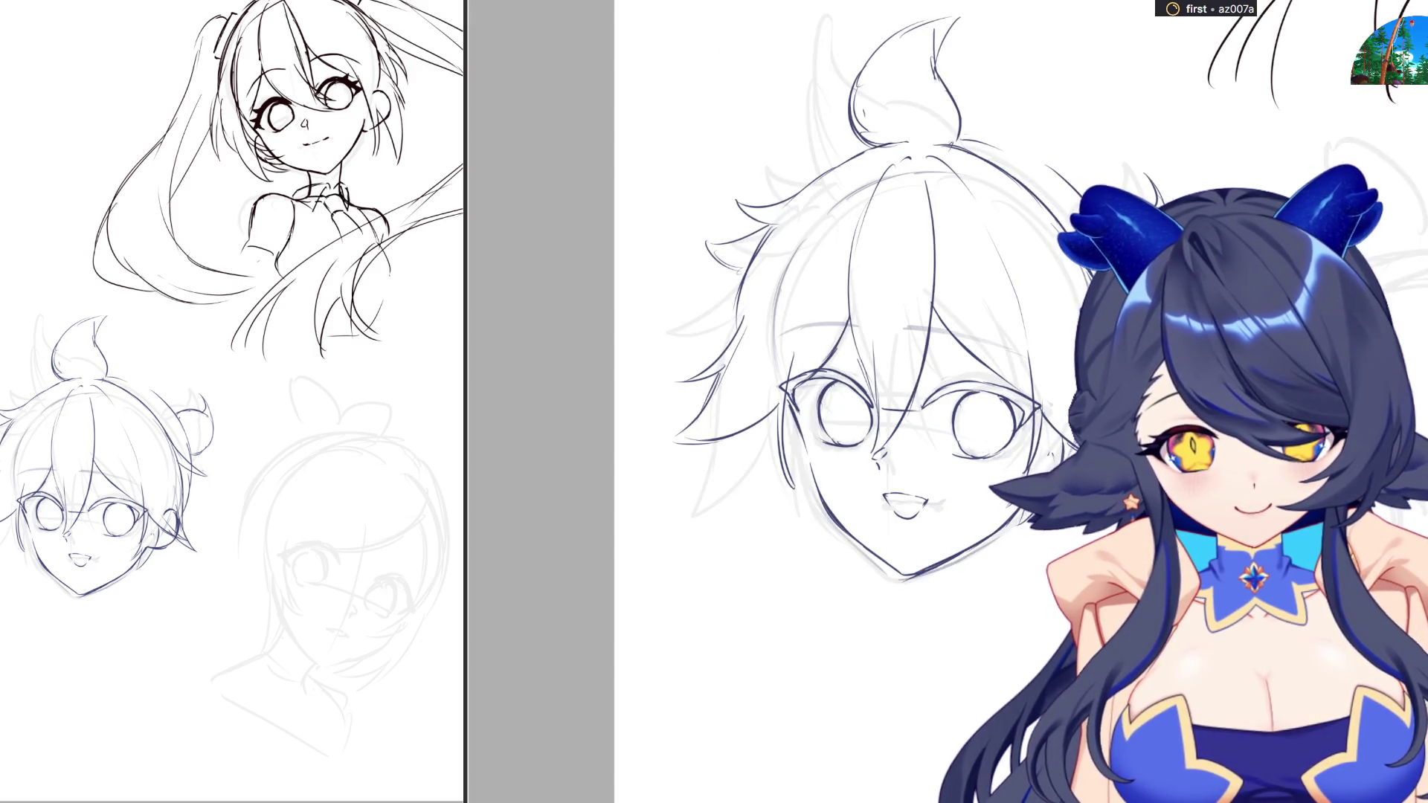
# Refine the left cheek and jaw line, then redraw the upper-right head outline near the bun
pyautogui.moveTo(792, 401); pyautogui.dragTo(787, 489)
pyautogui.moveTo(787, 439); pyautogui.dragTo(822, 517)
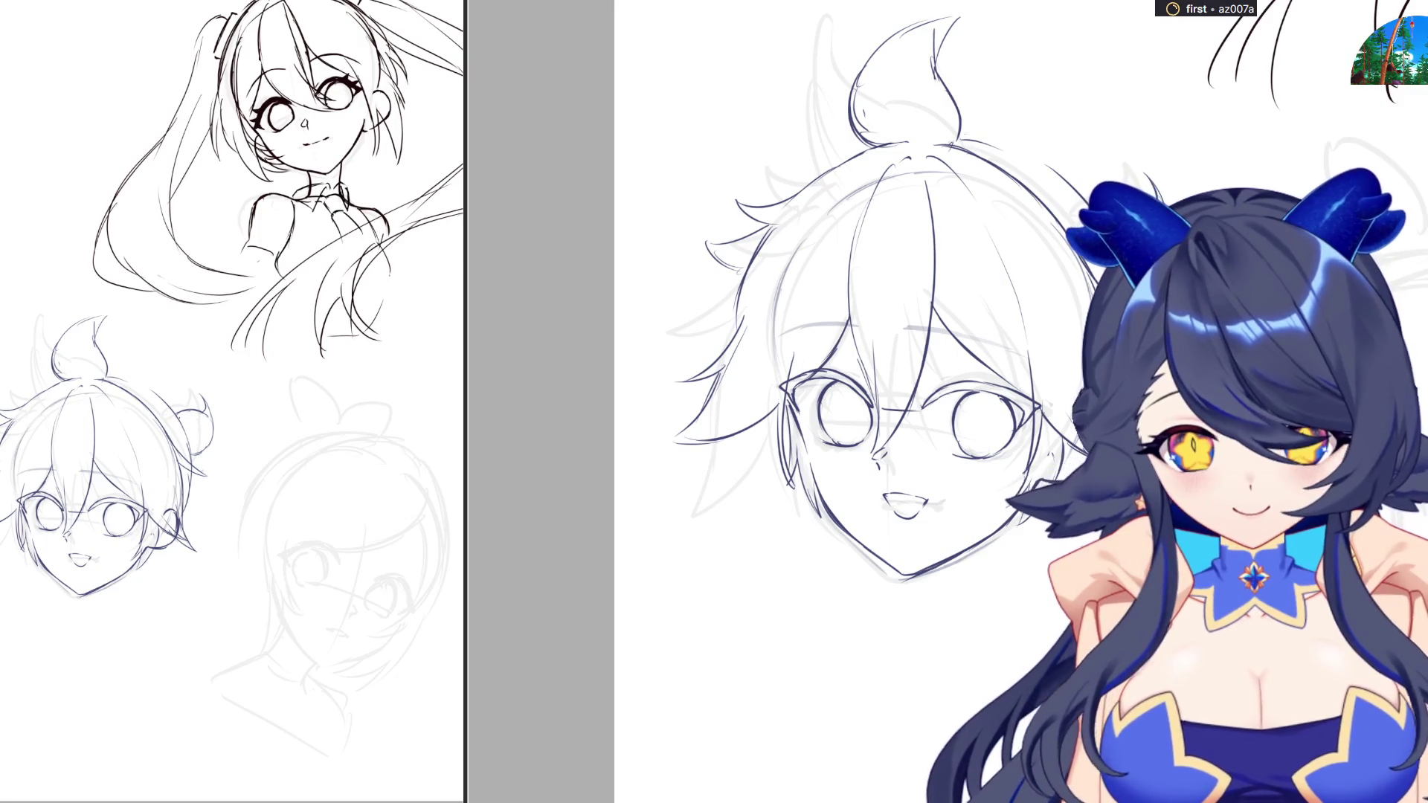
pyautogui.scroll(-2, 878, 443)
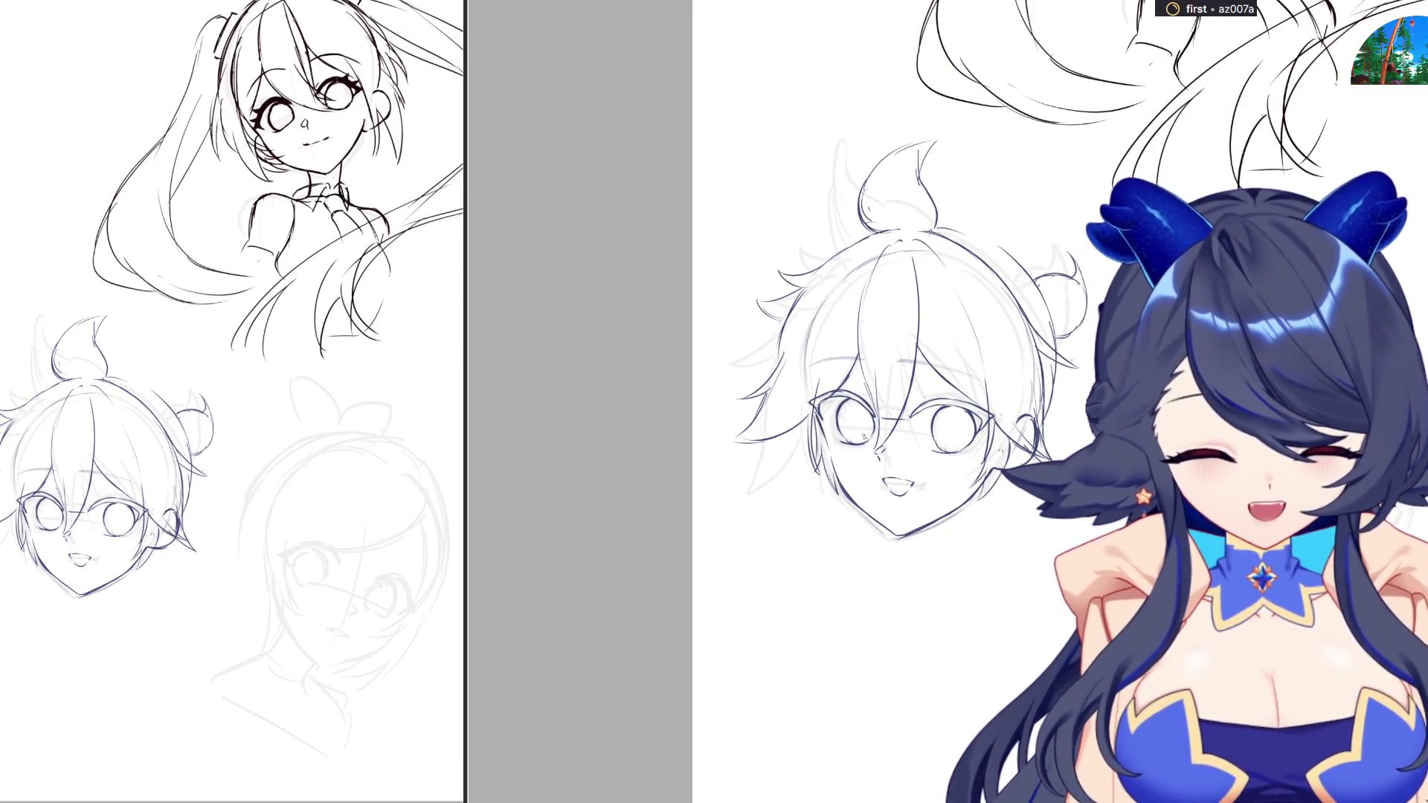
pyautogui.hscroll(5, 791, 442)
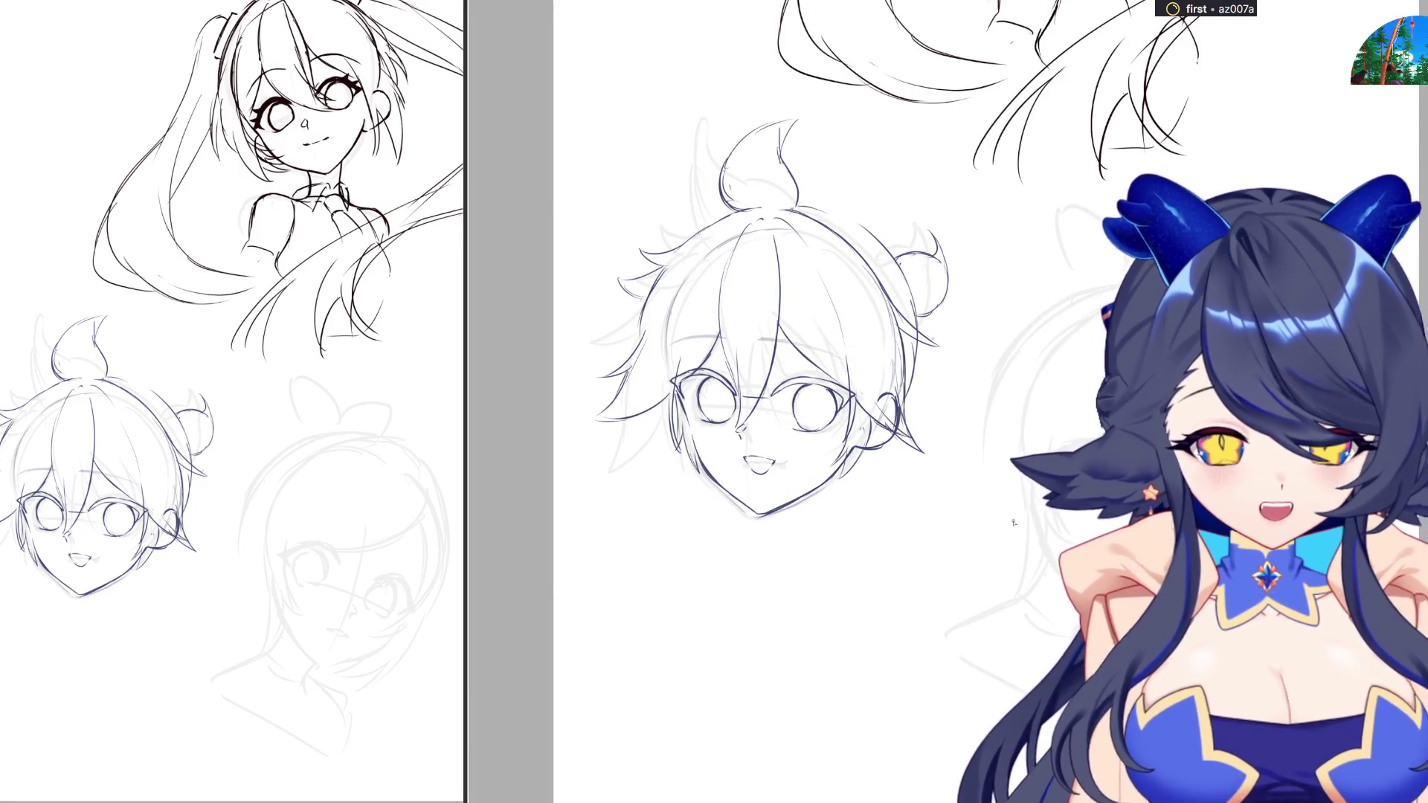
pyautogui.moveTo(801, 202)
pyautogui.mouseDown()
pyautogui.moveTo(866, 233)
pyautogui.moveTo(917, 300)
pyautogui.mouseUp()
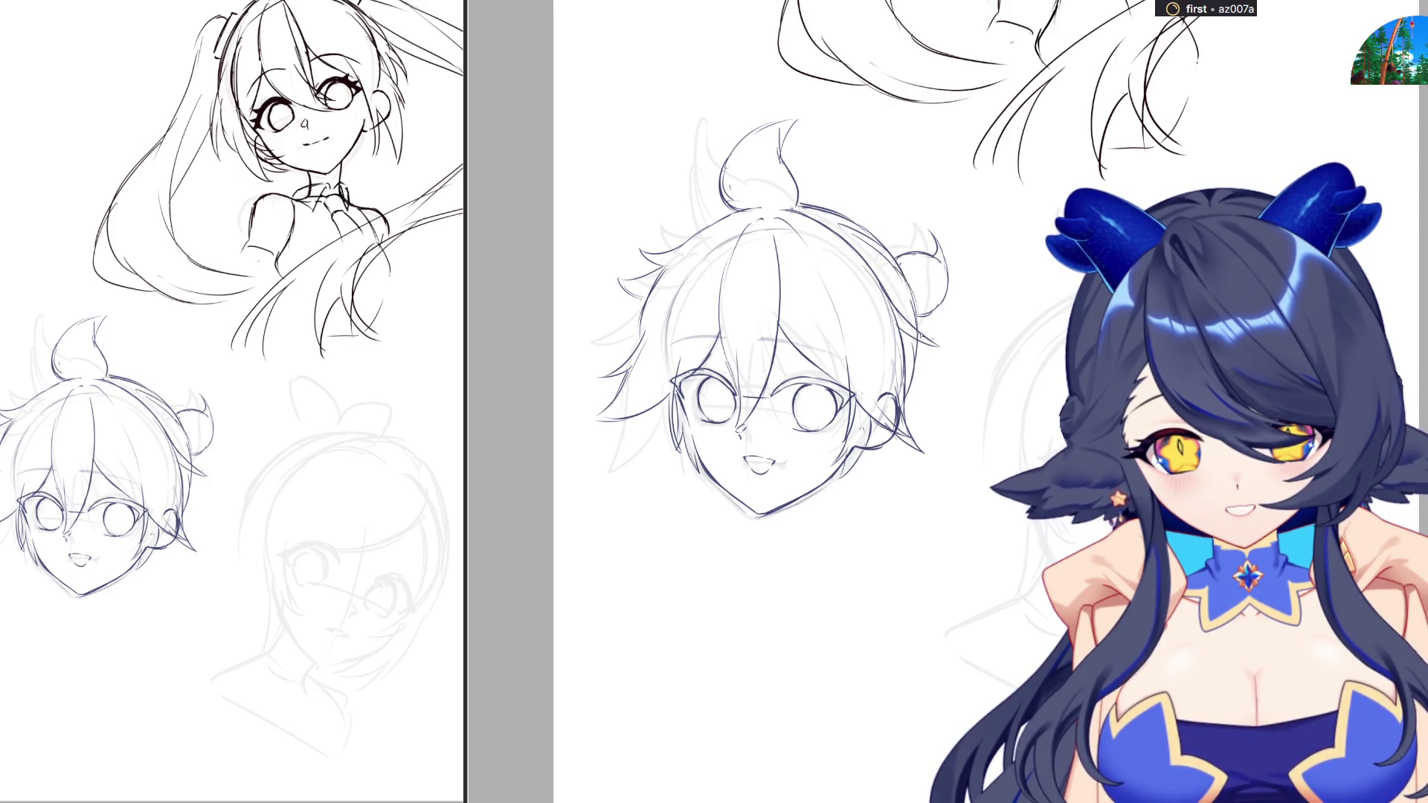
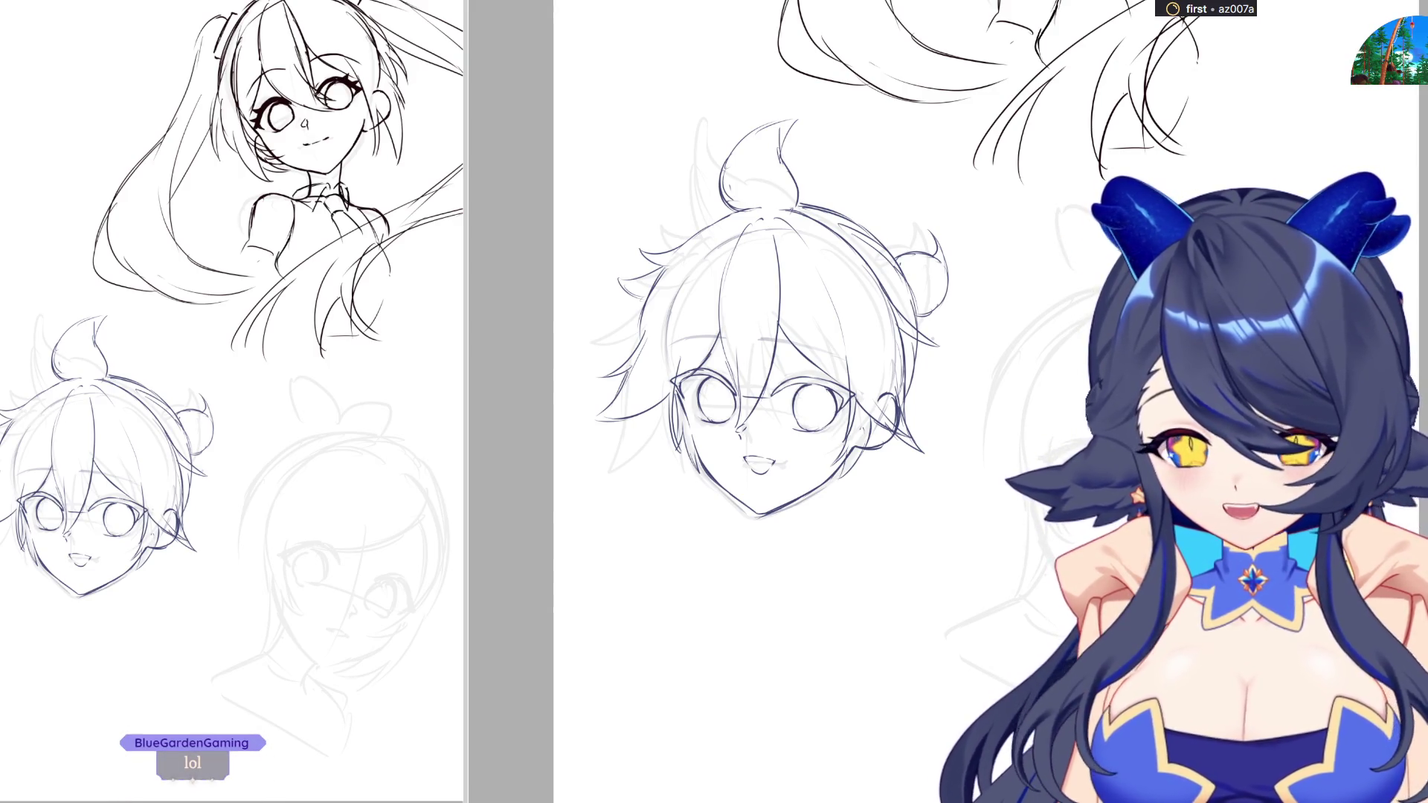
# Enlarge the reference window and zoom in and out across both finished artworks, then hide it
pyautogui.hotkey('alt', 'Tab')
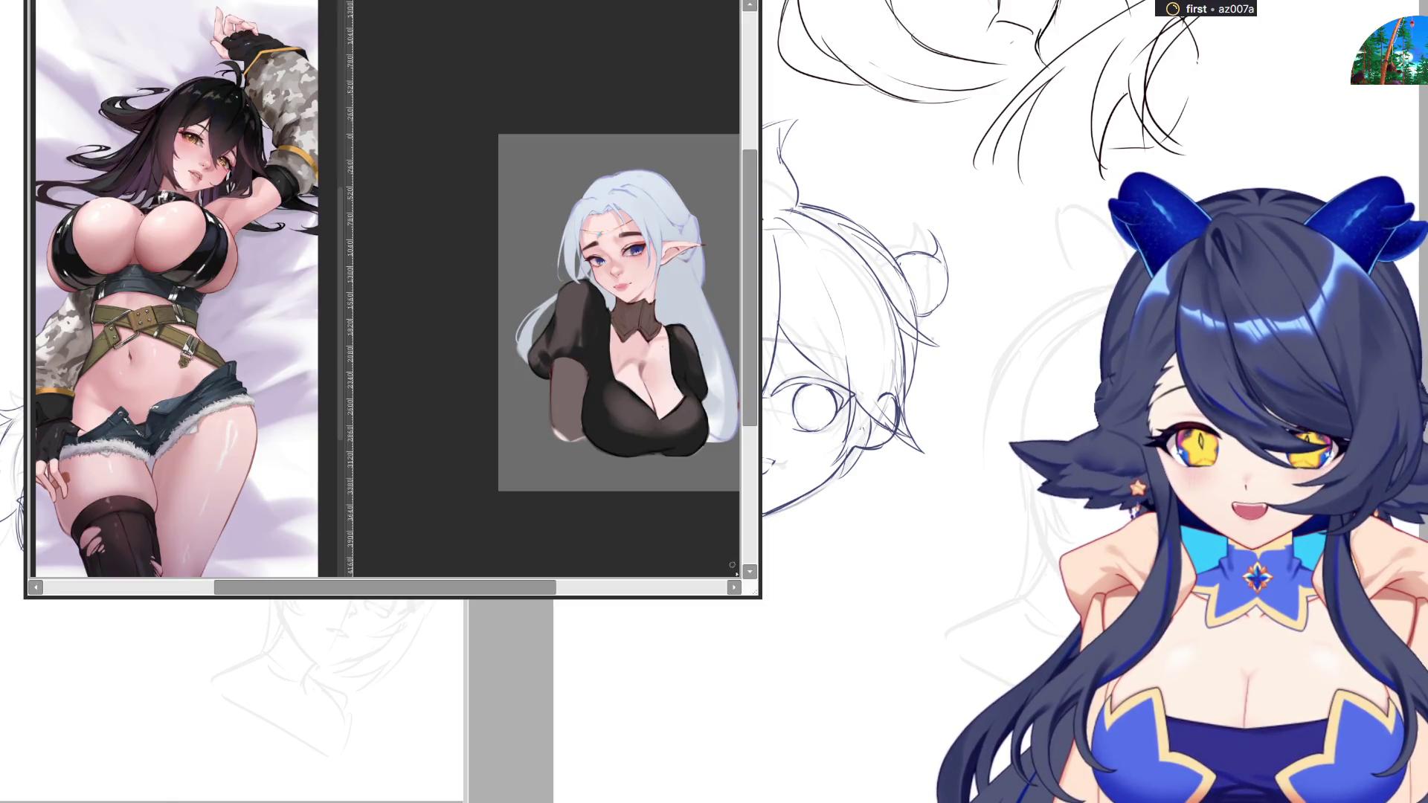
pyautogui.moveTo(752, 595)
pyautogui.mouseDown()
pyautogui.moveTo(1020, 660)
pyautogui.moveTo(1010, 673)
pyautogui.mouseUp()
pyautogui.scroll(3, 317, 255)
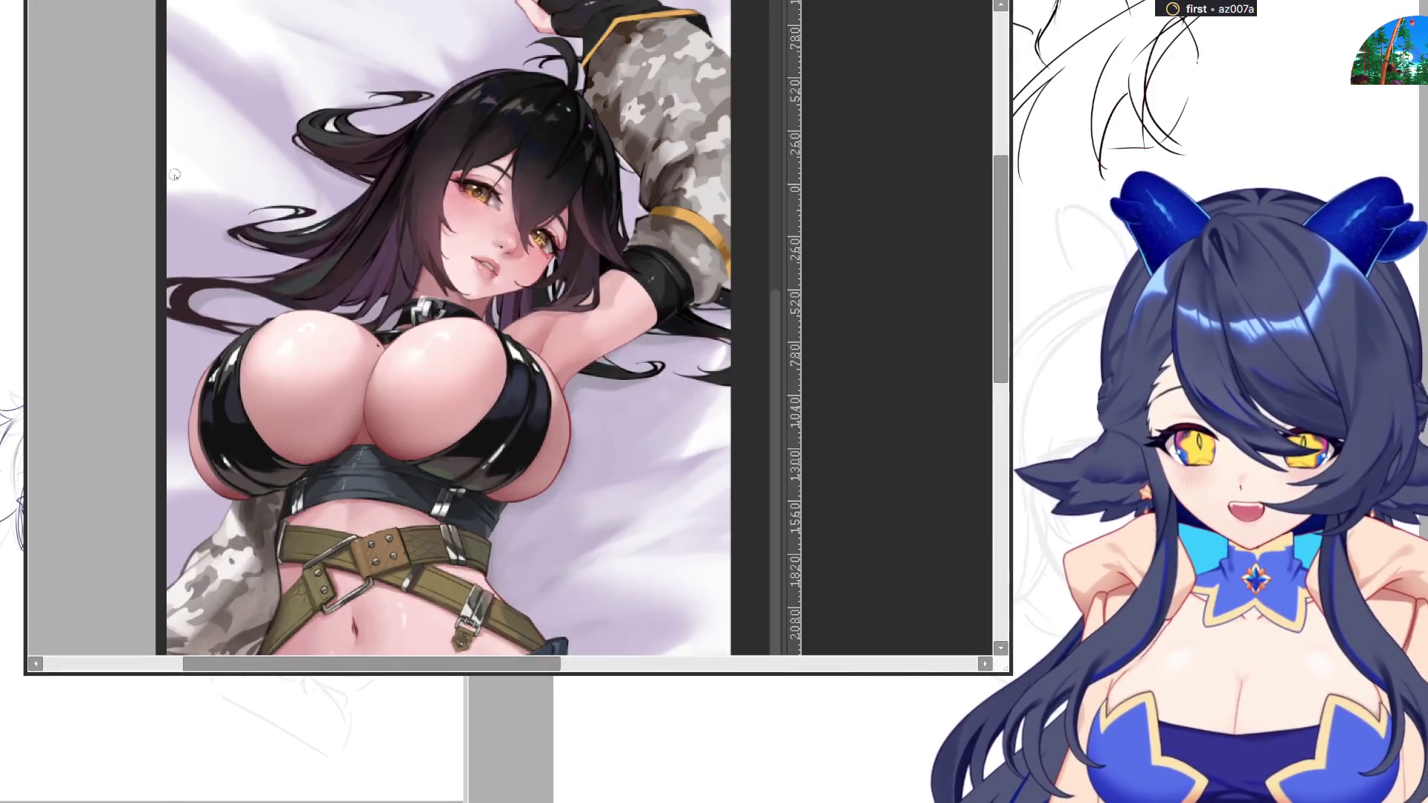
pyautogui.scroll(2, 317, 255)
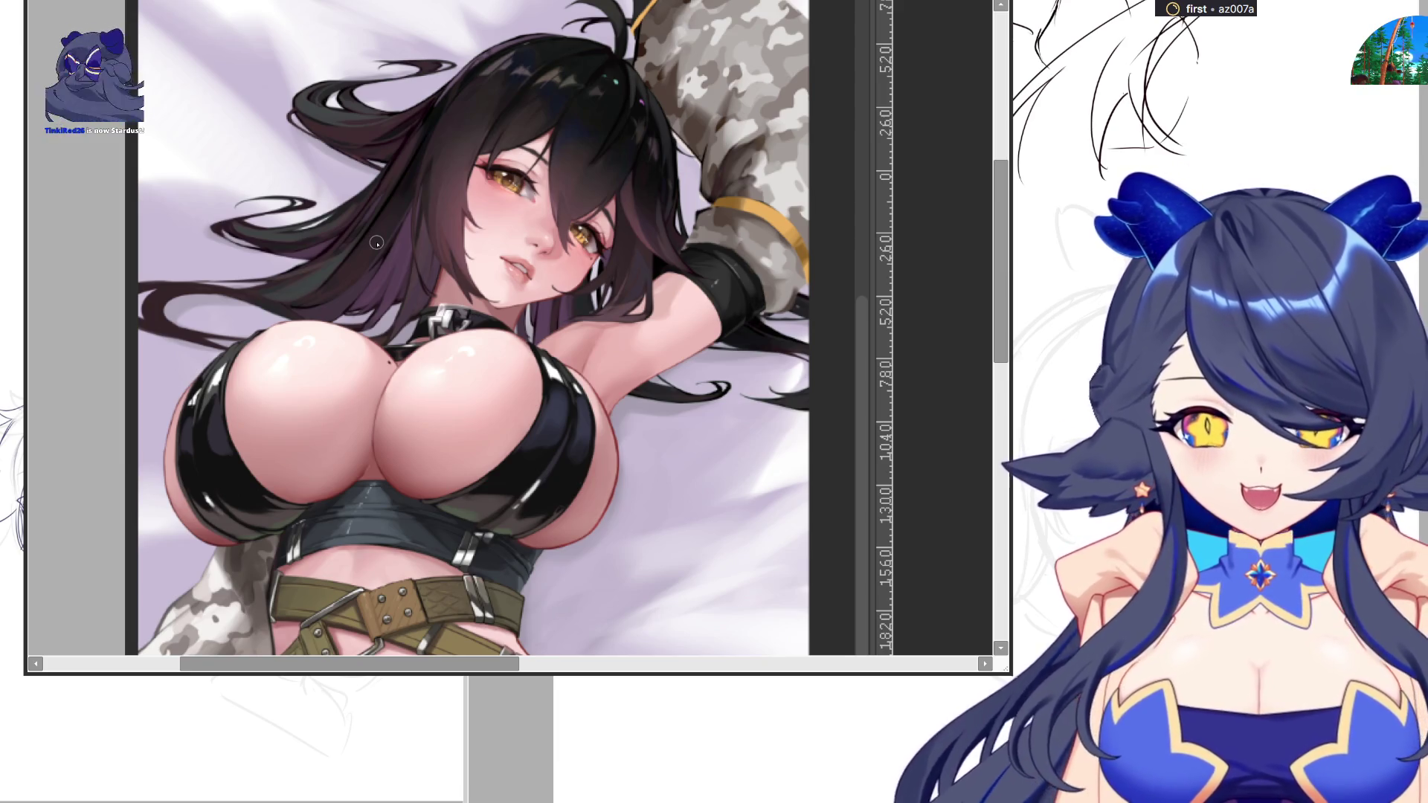
pyautogui.scroll(-5, 496, 525)
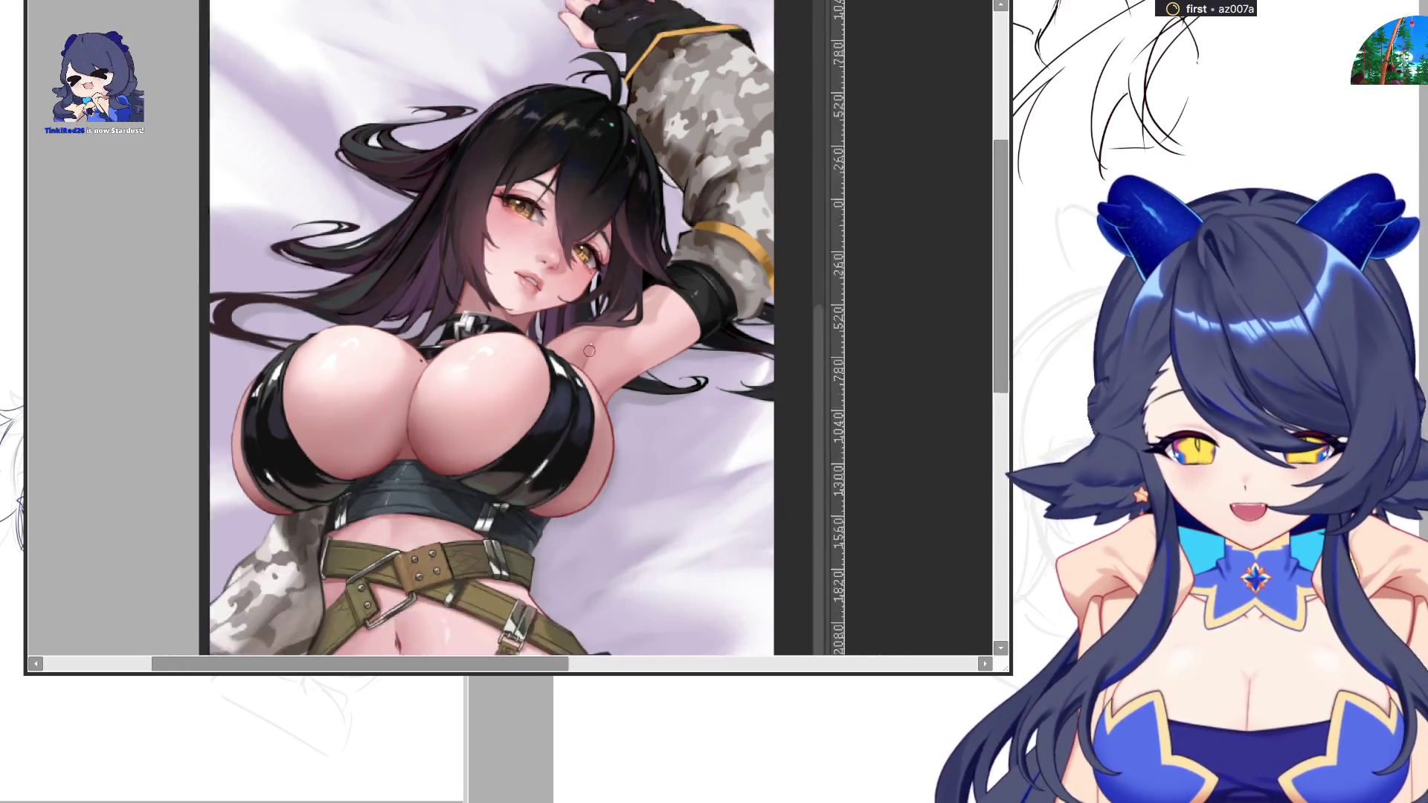
pyautogui.scroll(1, 496, 524)
pyautogui.scroll(1, 468, 587)
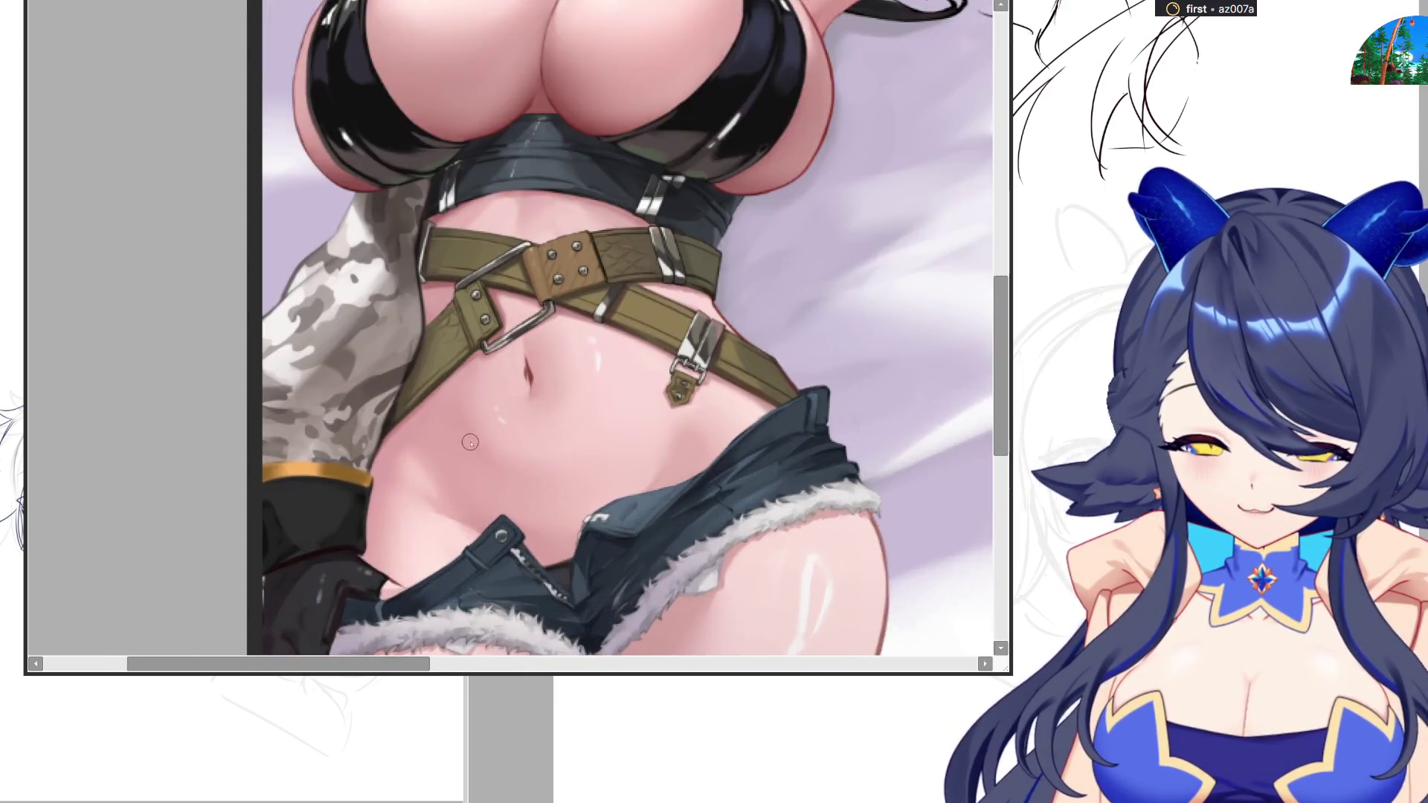
pyautogui.scroll(1, 471, 442)
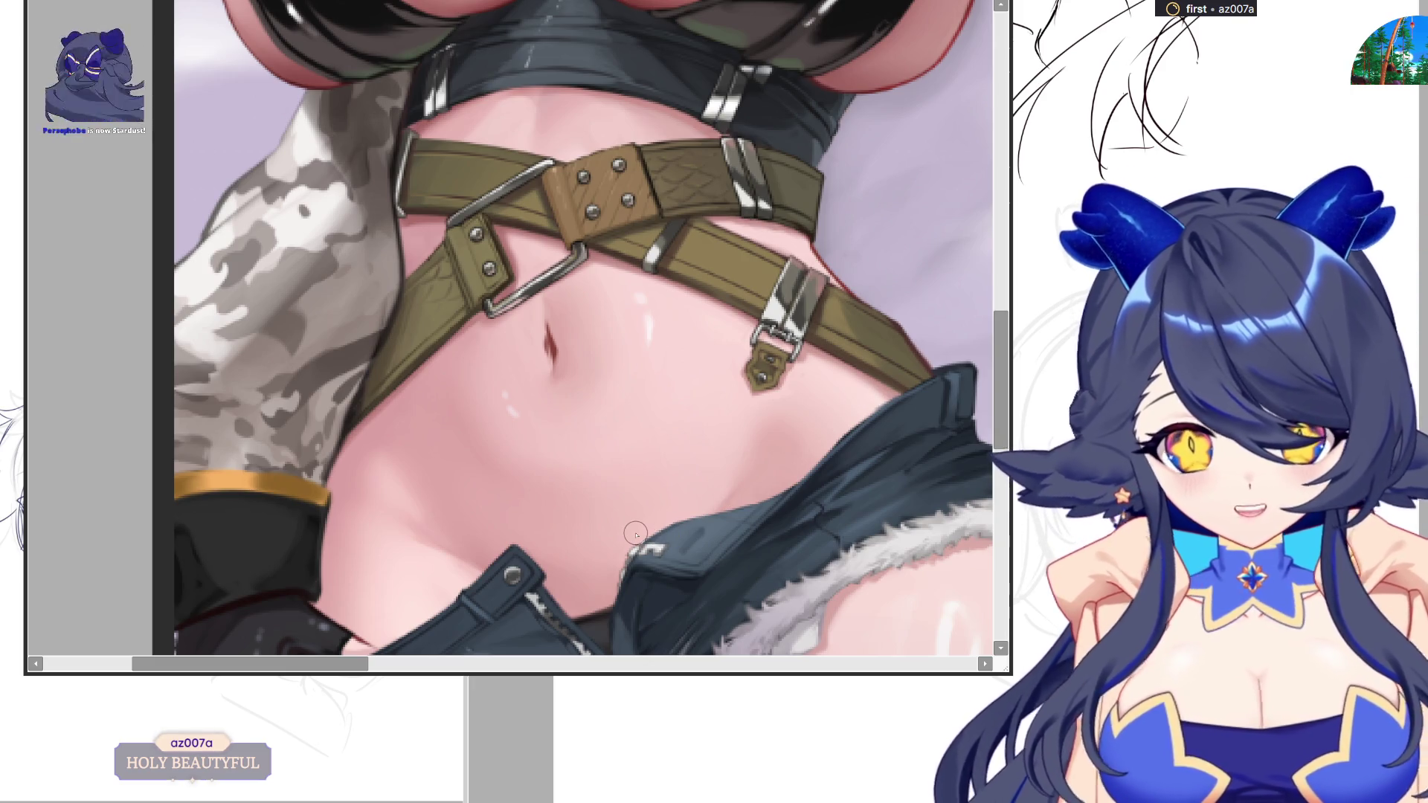
pyautogui.scroll(-1, 625, 491)
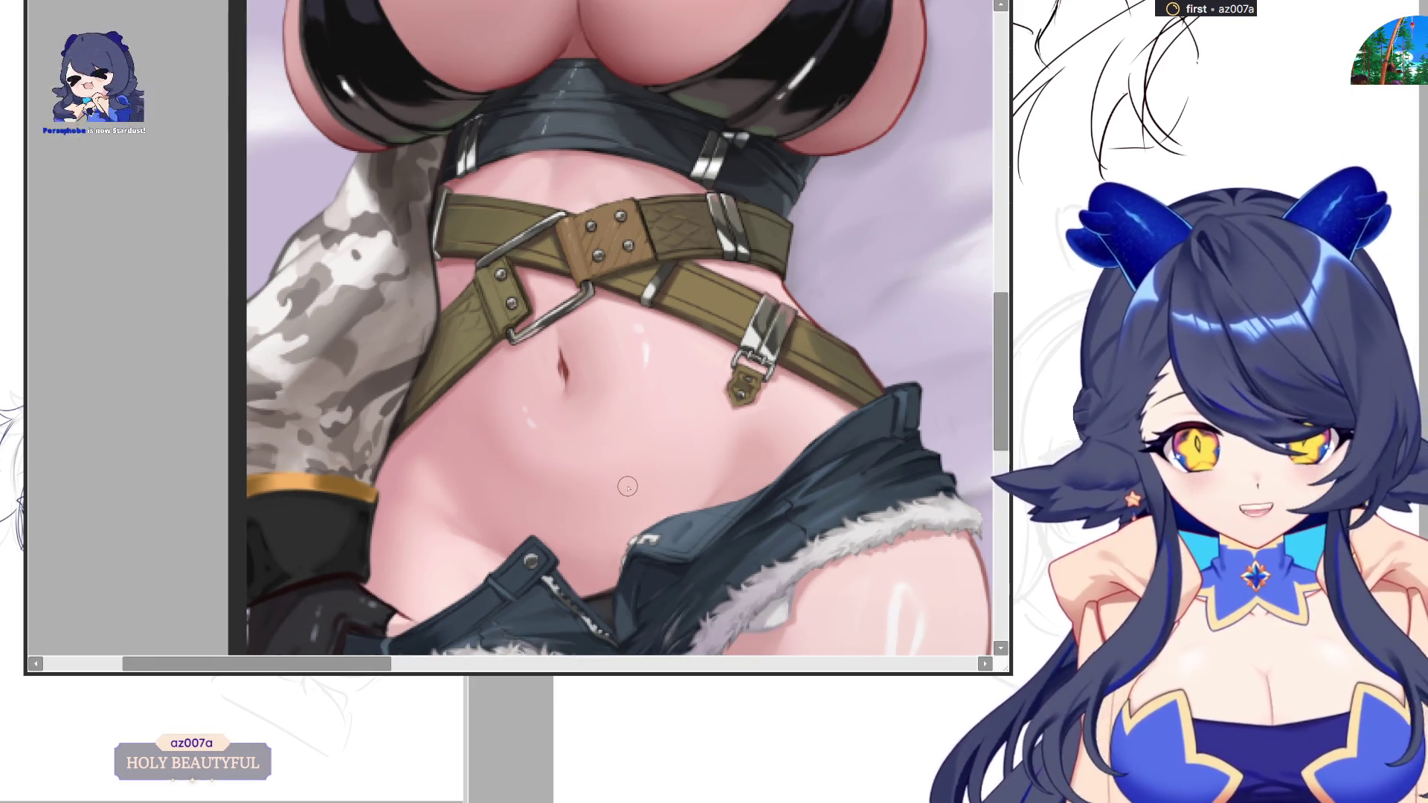
pyautogui.scroll(-2, 627, 484)
pyautogui.scroll(-1, 680, 369)
pyautogui.scroll(3, 636, 565)
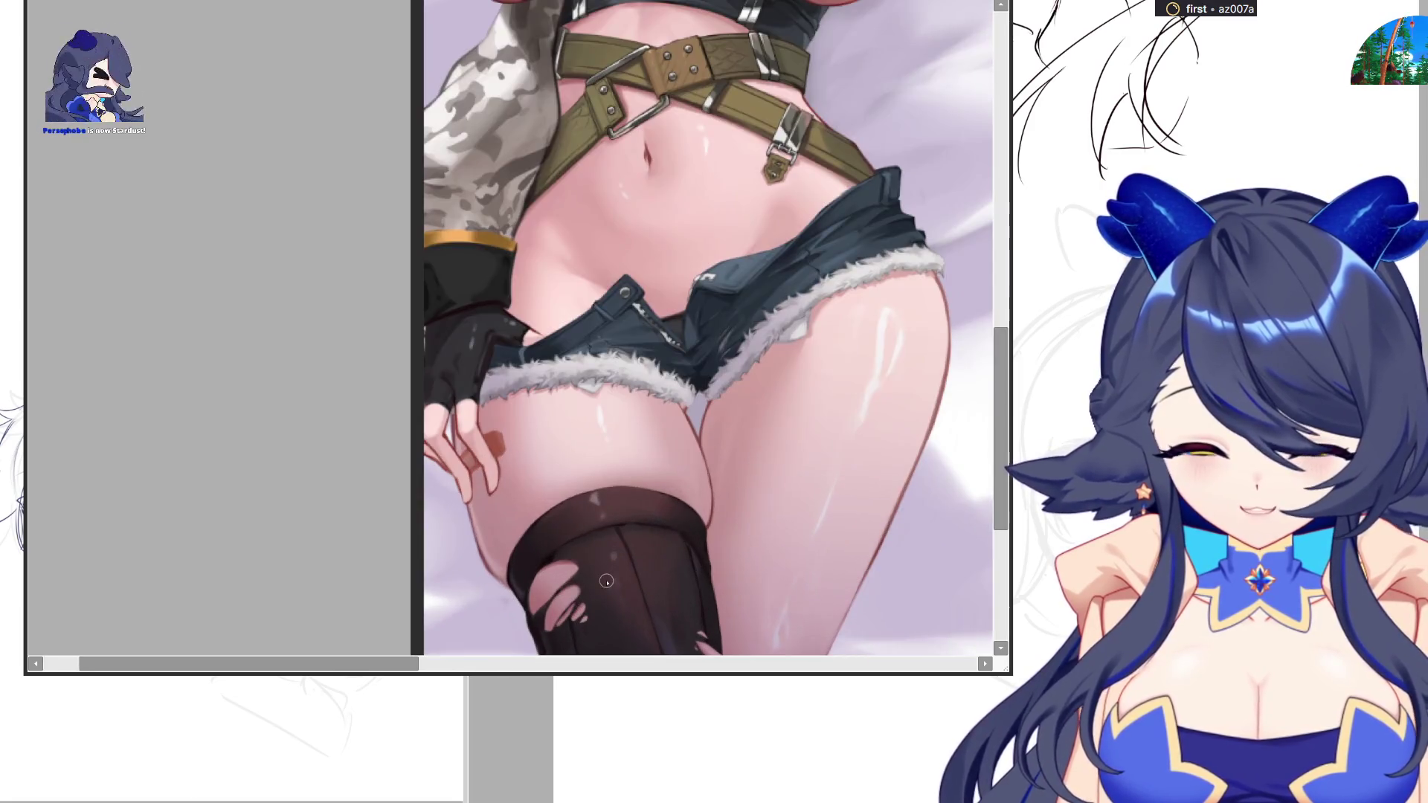
pyautogui.scroll(-2, 606, 581)
pyautogui.scroll(-1, 607, 574)
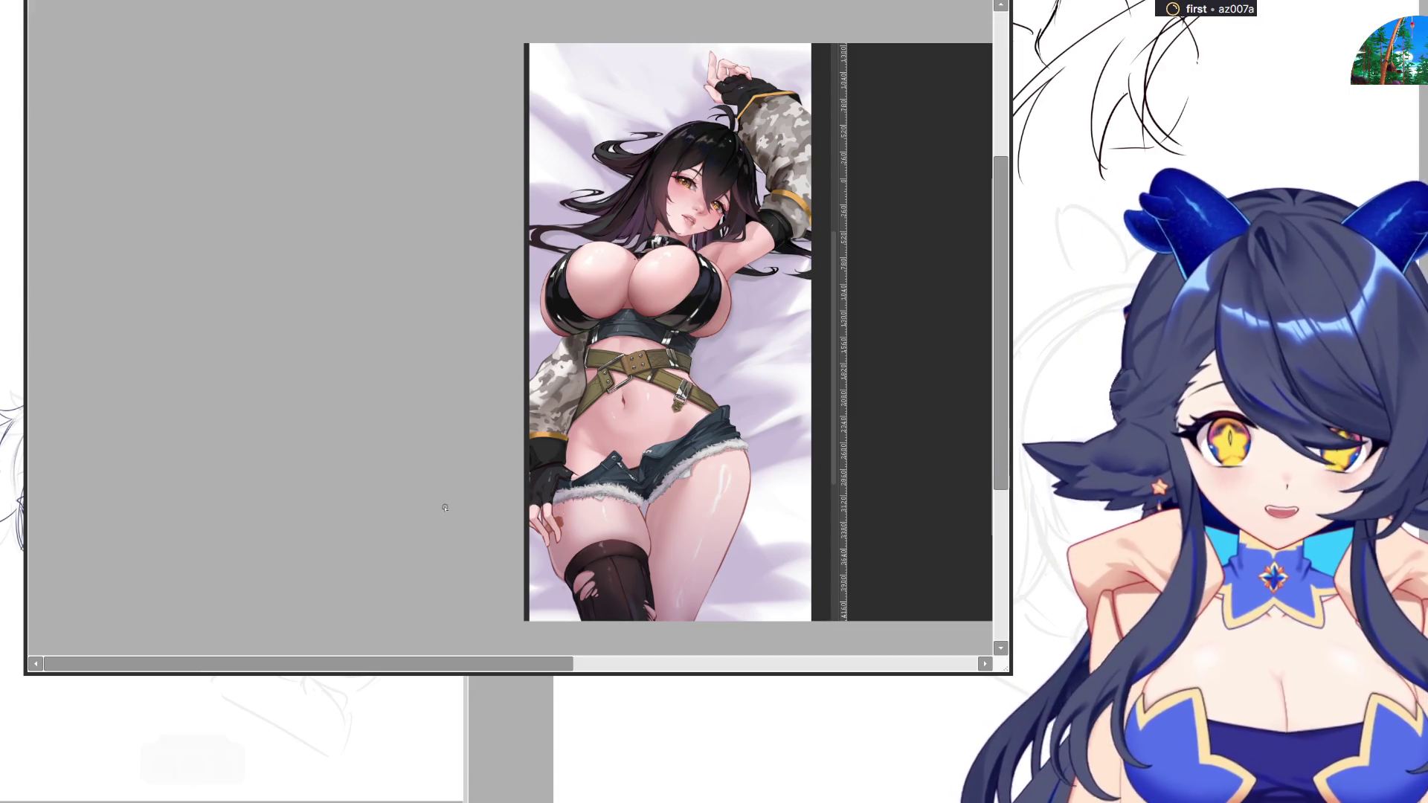
pyautogui.scroll(-2, 528, 498)
pyautogui.scroll(1, 789, 498)
pyautogui.scroll(2, 743, 387)
pyautogui.scroll(1, 697, 289)
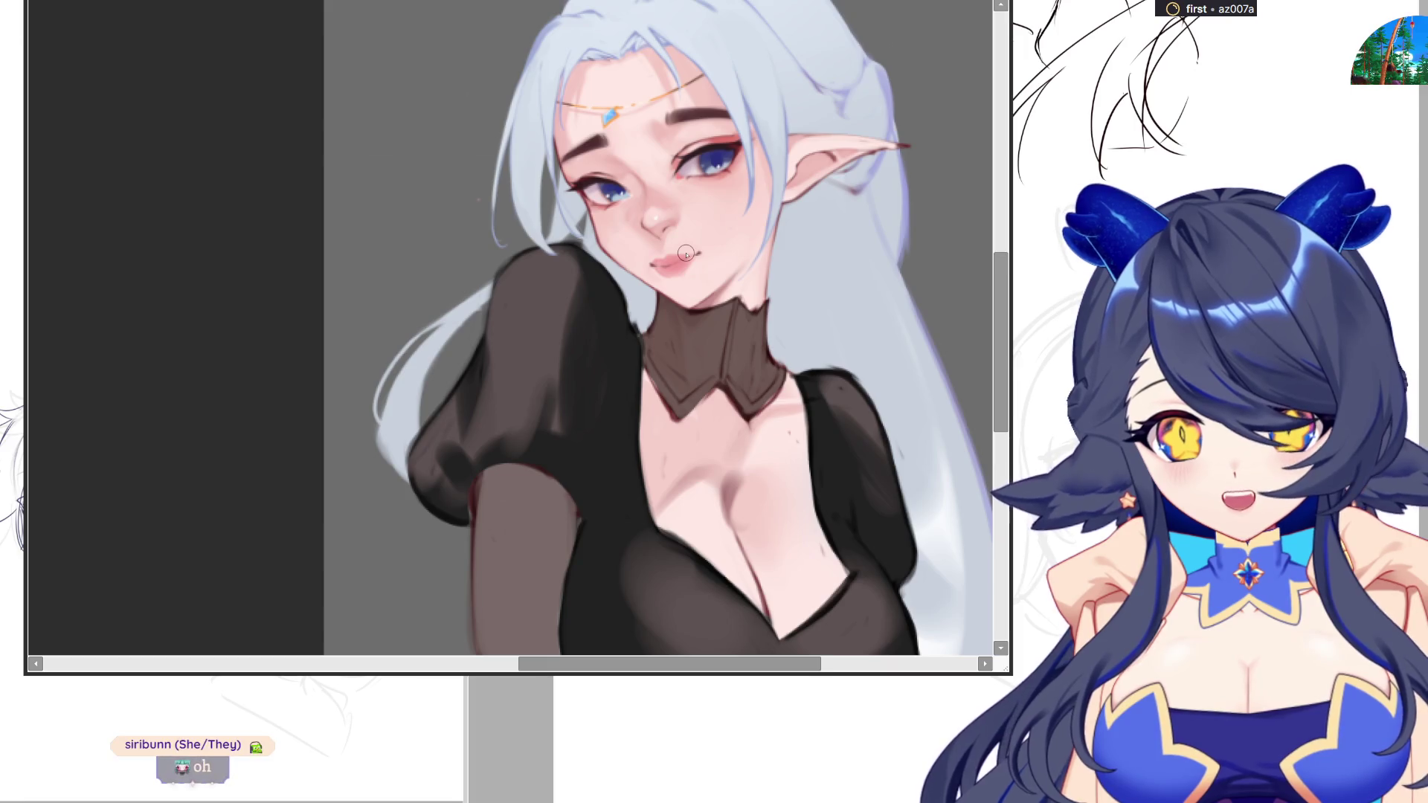
pyautogui.scroll(-5, 685, 254)
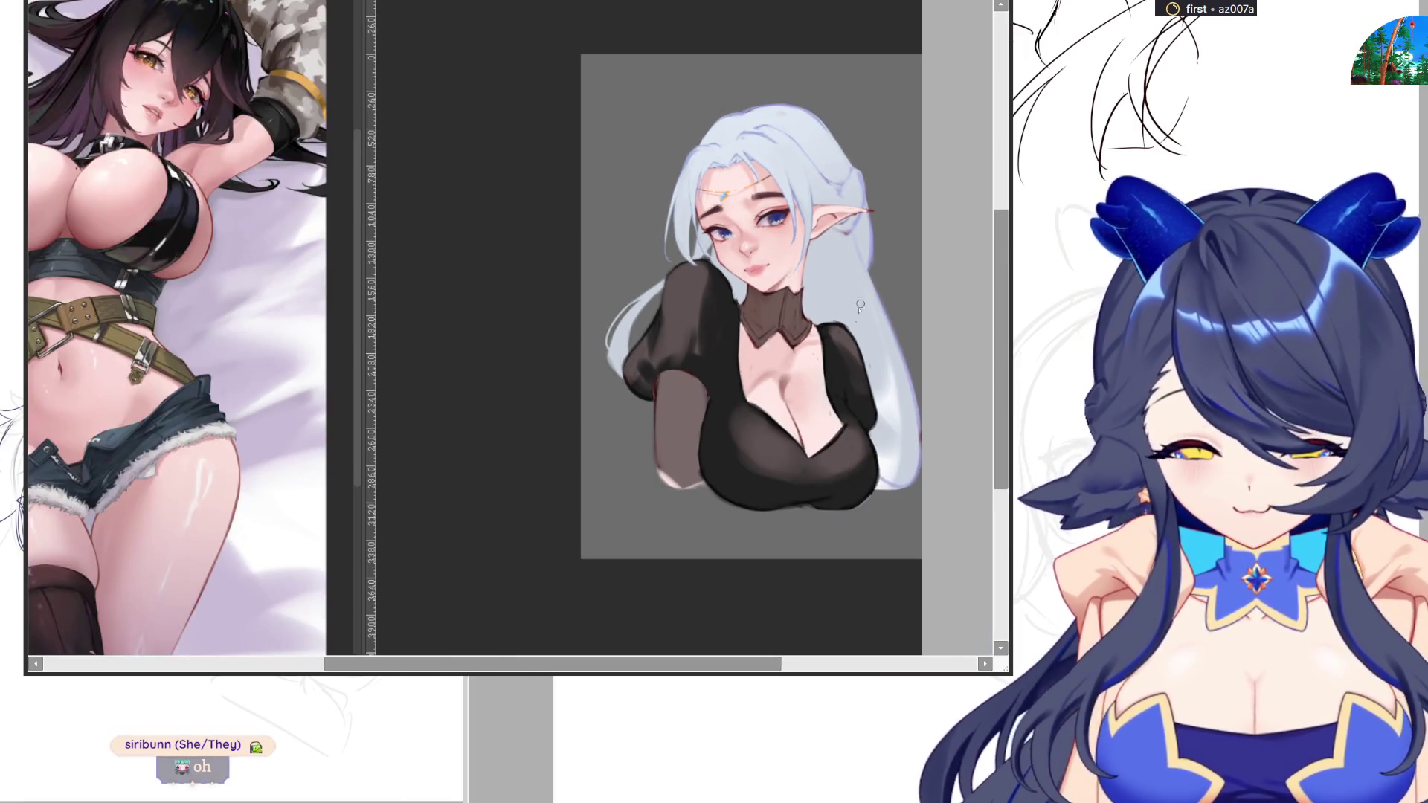
pyautogui.scroll(3, 744, 313)
pyautogui.scroll(2, 708, 293)
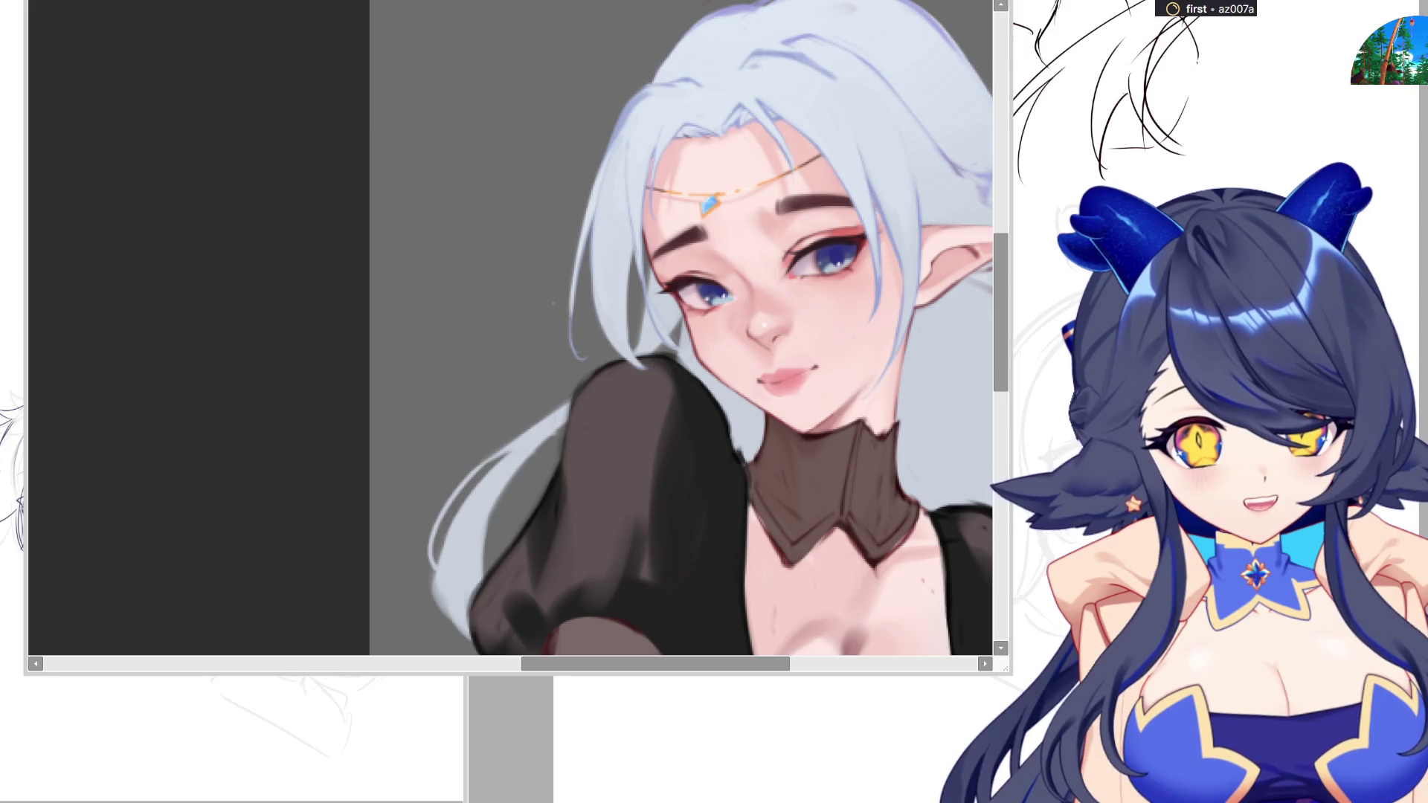
pyautogui.scroll(-2, 639, 334)
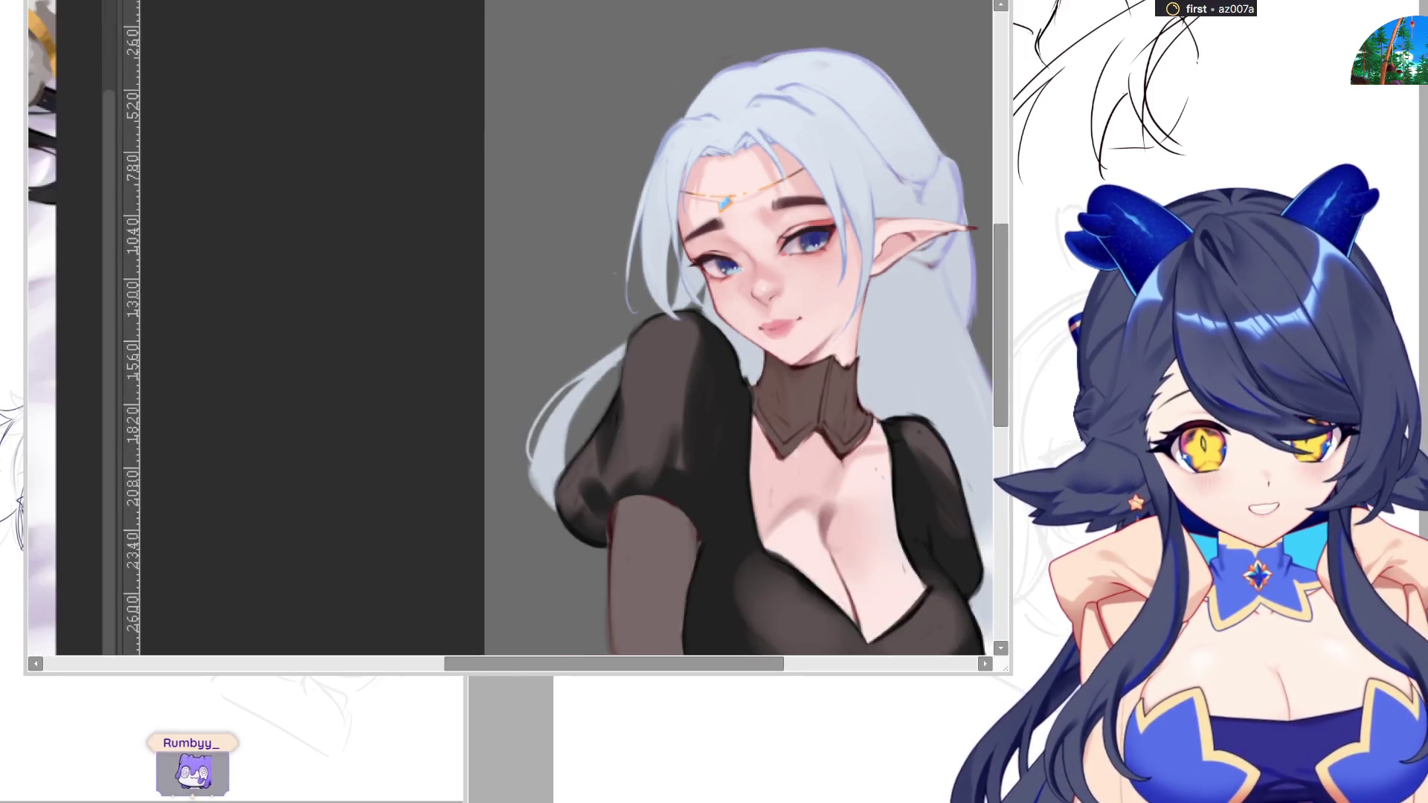
pyautogui.scroll(2, 640, 334)
pyautogui.scroll(-3, 639, 334)
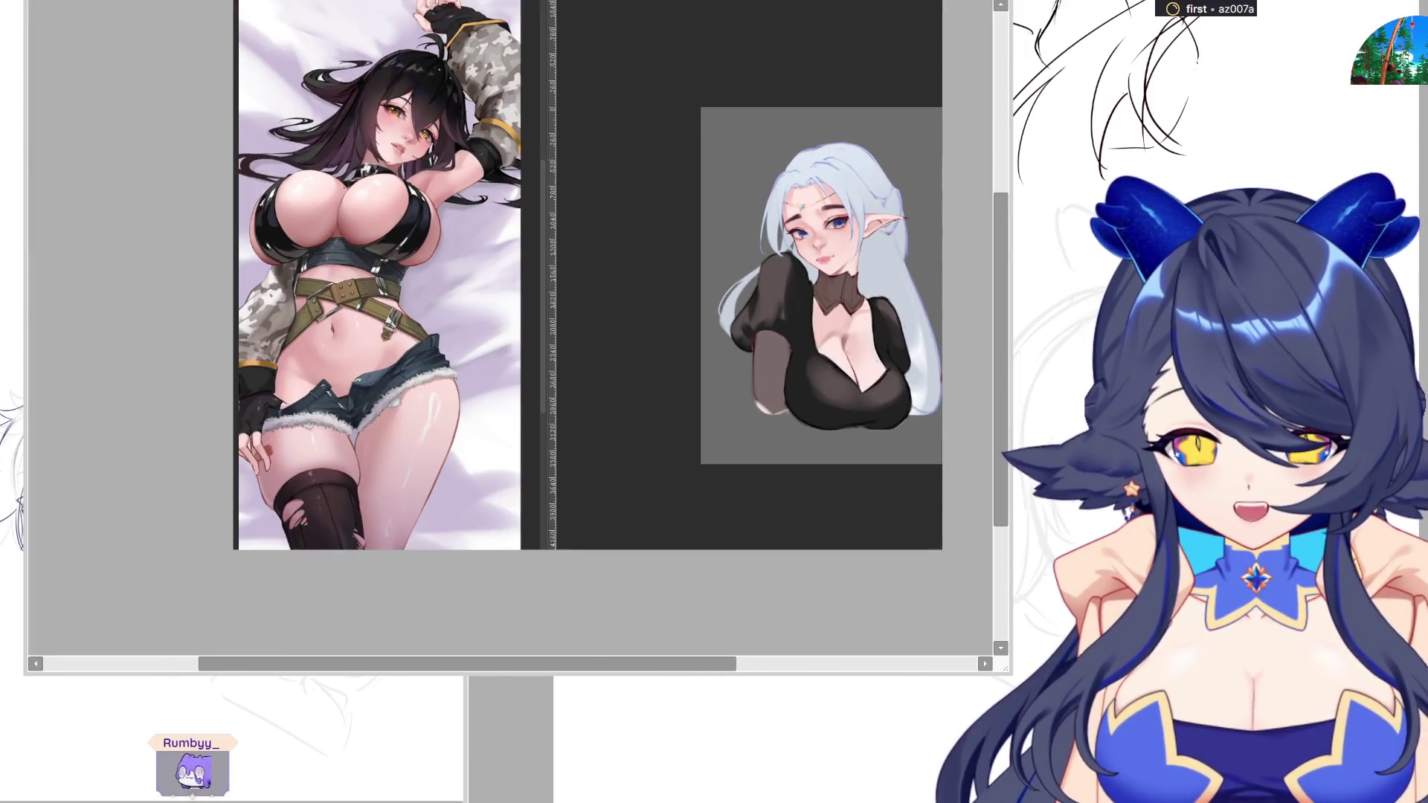
pyautogui.scroll(4, 349, 149)
pyautogui.scroll(3, 595, 223)
pyautogui.scroll(-4, 595, 223)
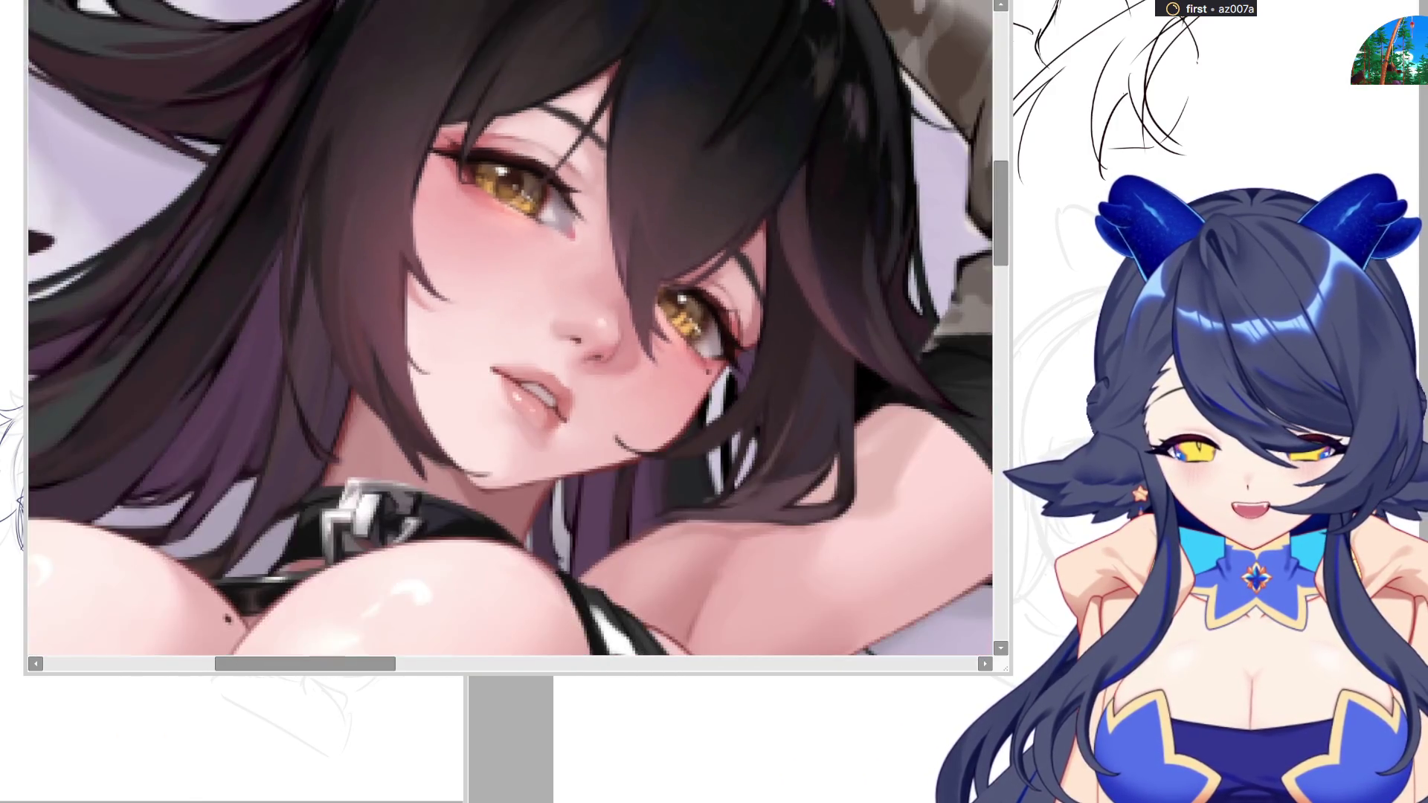
pyautogui.scroll(-2, 514, 335)
pyautogui.scroll(-2, 513, 335)
pyautogui.scroll(1, 513, 334)
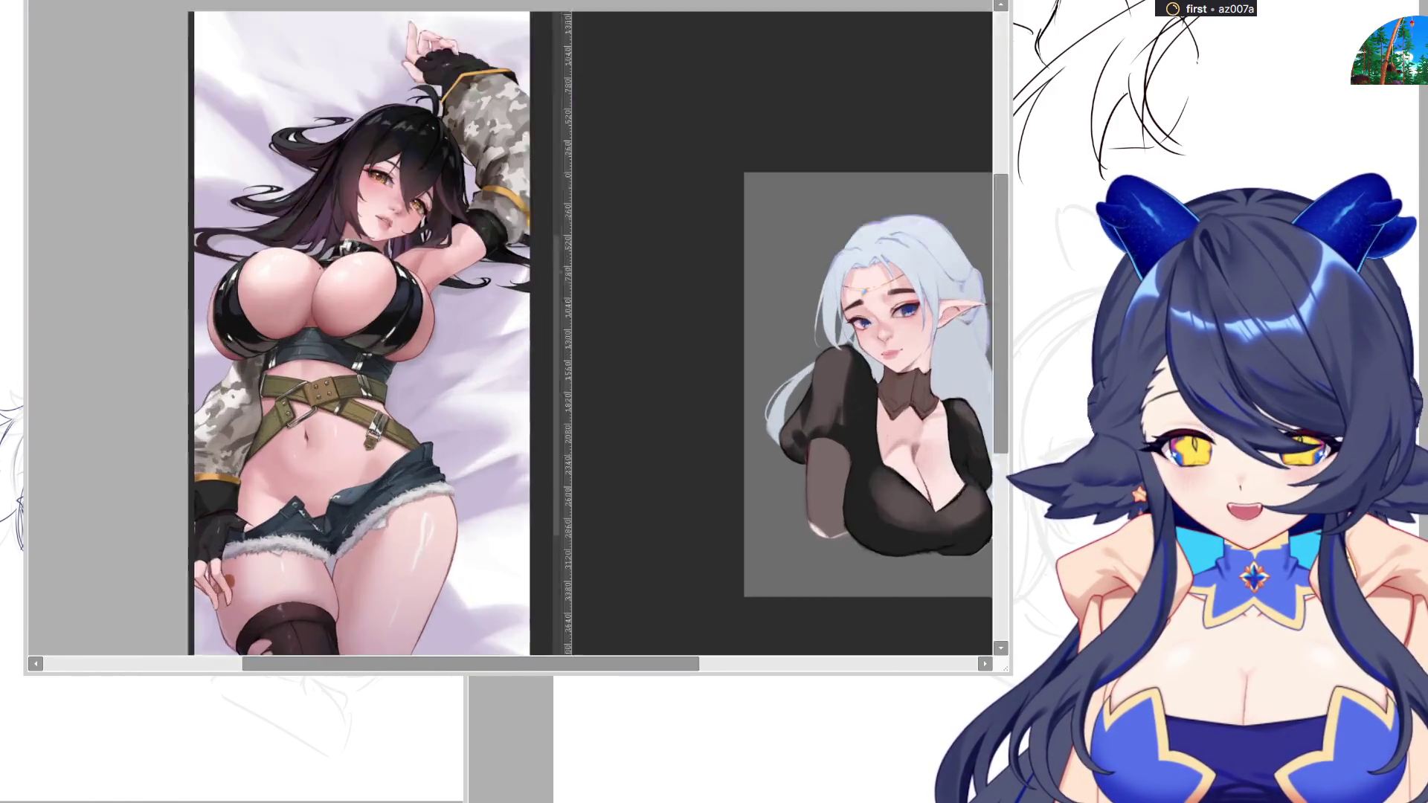
pyautogui.scroll(-1, 513, 335)
pyautogui.scroll(2, 751, 357)
pyautogui.scroll(1, 751, 357)
pyautogui.scroll(-2, 595, 335)
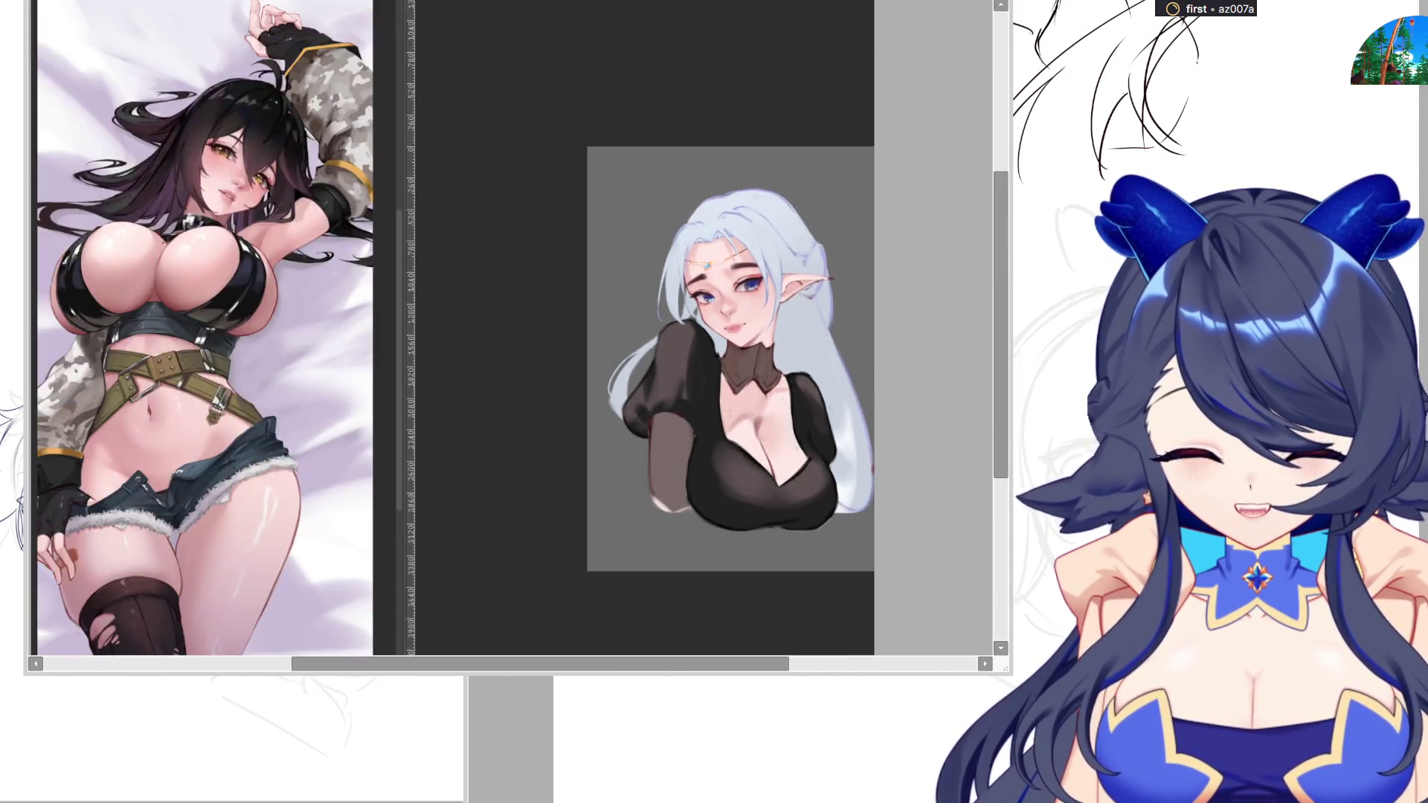
pyautogui.scroll(2, 446, 335)
pyautogui.scroll(1, 394, 372)
pyautogui.scroll(2, 394, 372)
pyautogui.scroll(1, 394, 371)
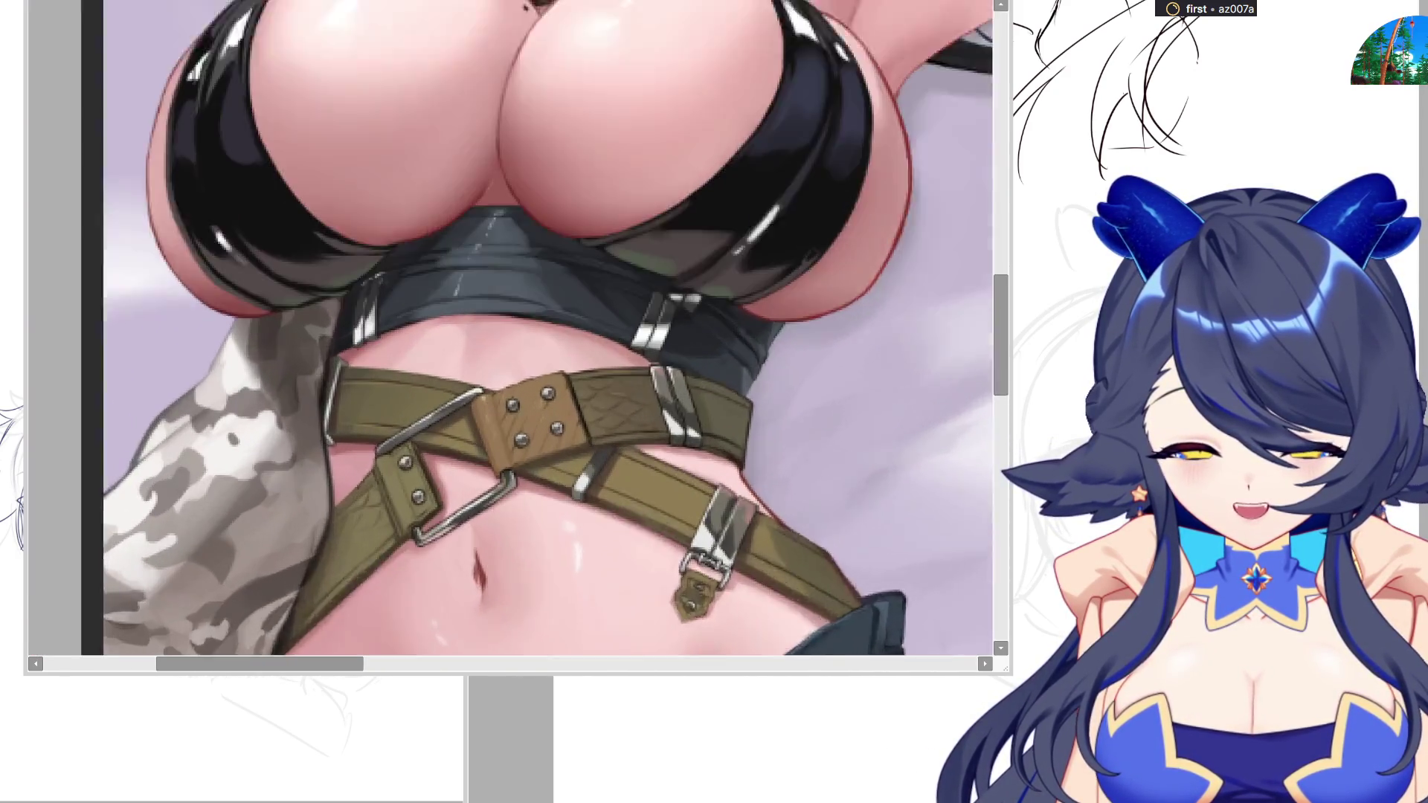
pyautogui.scroll(1, 394, 372)
pyautogui.scroll(-2, 439, 327)
pyautogui.scroll(-2, 439, 328)
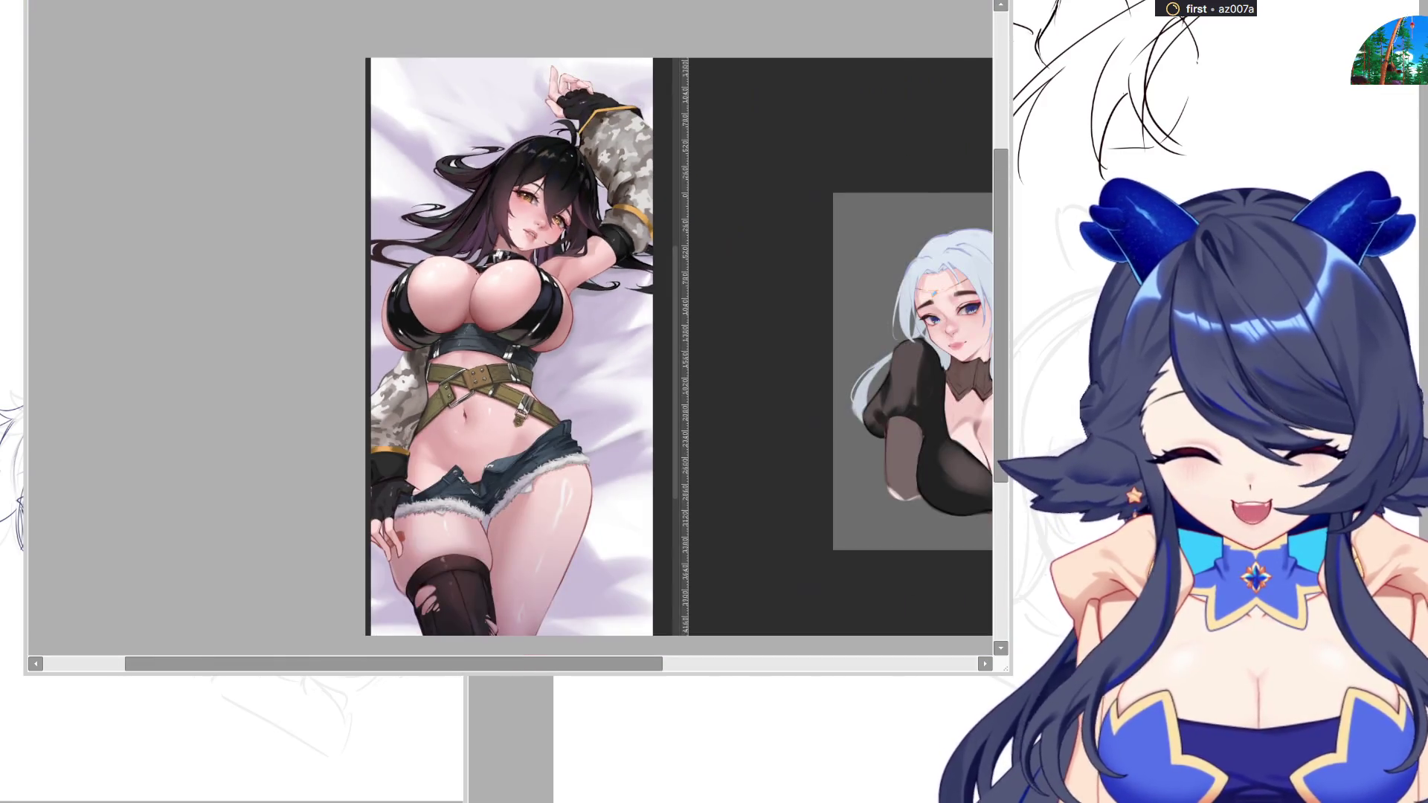
pyautogui.hotkey('alt', 'Tab')
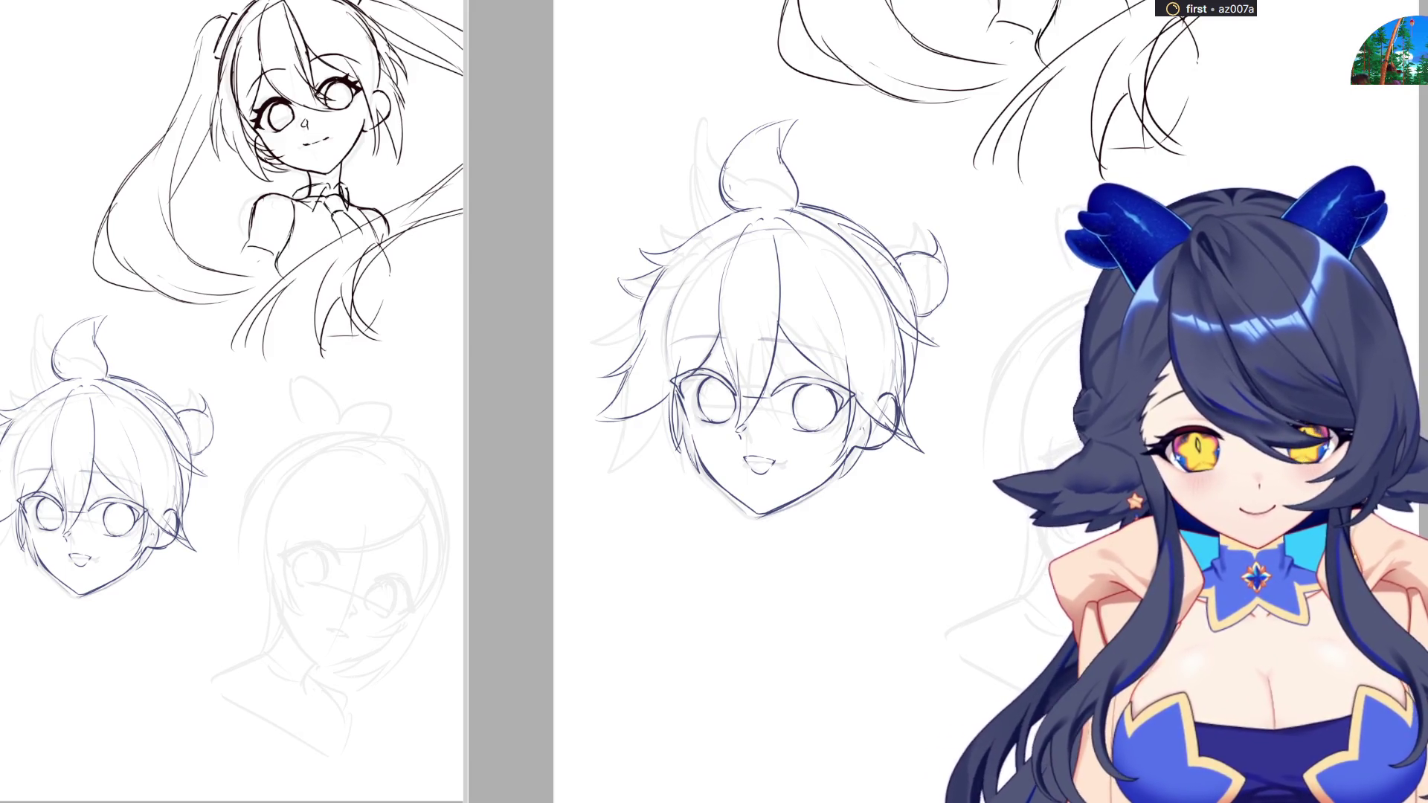
# Zoom the canvas in on the faded third head
pyautogui.scroll(2, 744, 401)
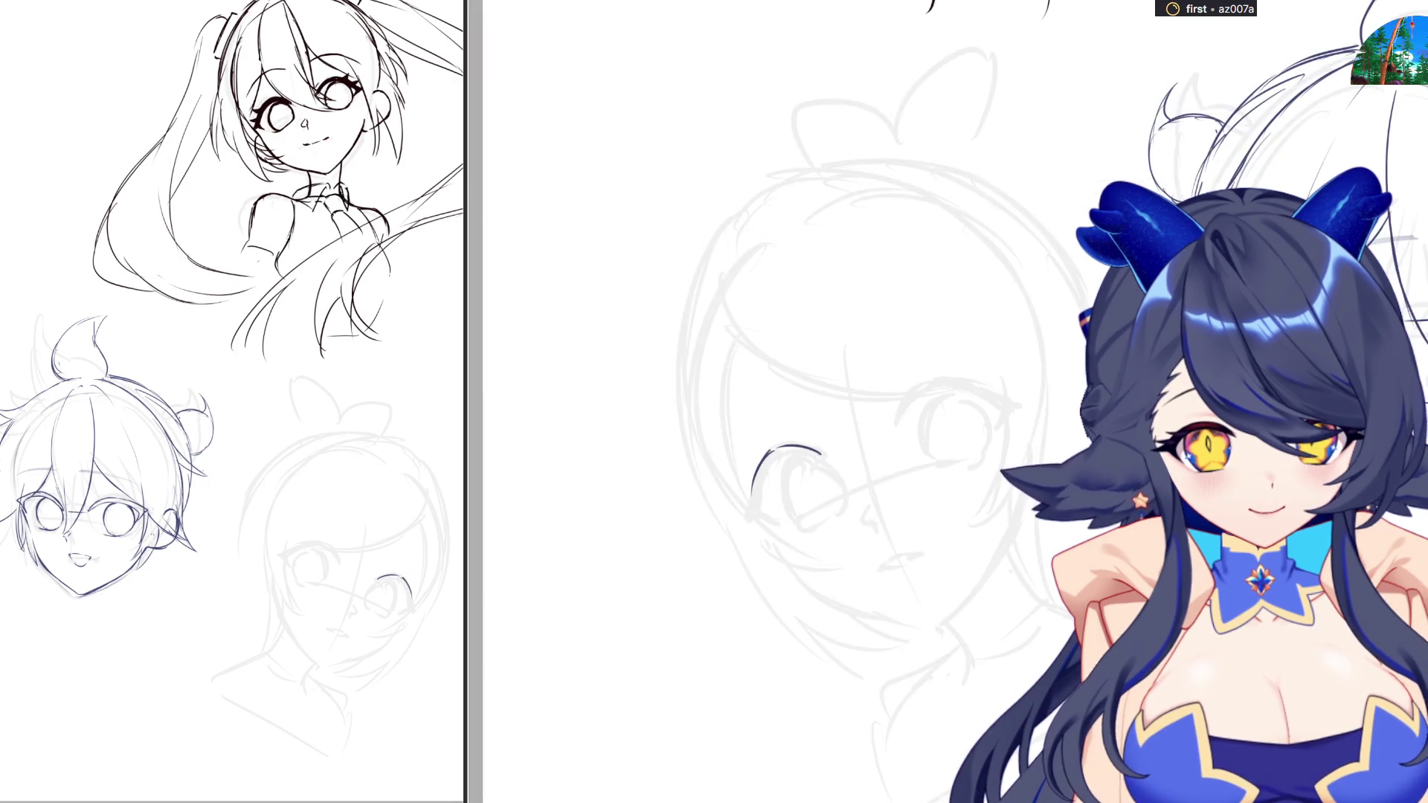
# Ink the third head's left eye with its iris, a small nose mark, and the right eye's upper lid
pyautogui.moveTo(779, 447)
pyautogui.mouseDown()
pyautogui.moveTo(752, 511)
pyautogui.moveTo(760, 521)
pyautogui.moveTo(764, 482)
pyautogui.moveTo(758, 499)
pyautogui.moveTo(819, 452)
pyautogui.moveTo(803, 514)
pyautogui.mouseUp()
pyautogui.moveTo(859, 510); pyautogui.dragTo(868, 520)
pyautogui.moveTo(752, 506); pyautogui.dragTo(777, 514)
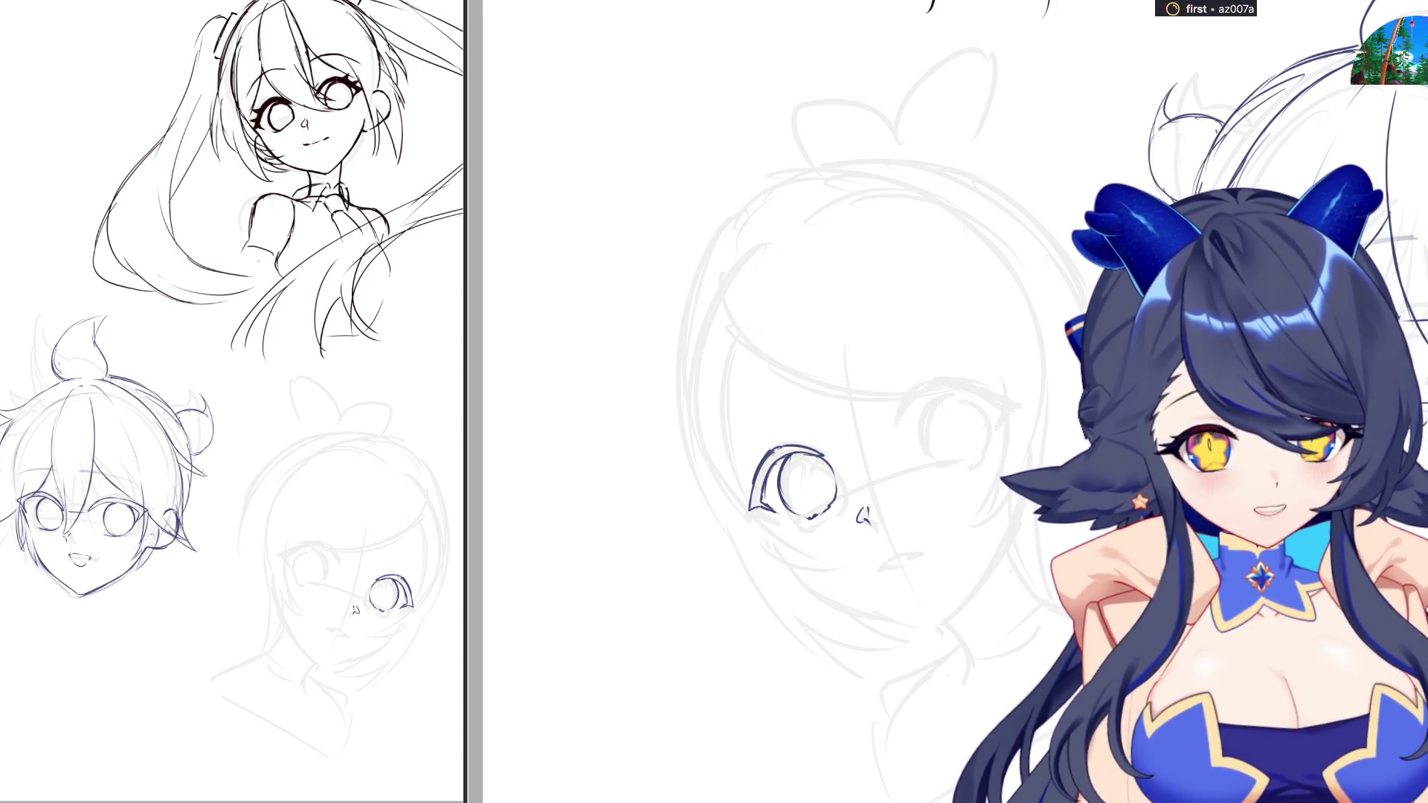
pyautogui.scroll(1, 893, 442)
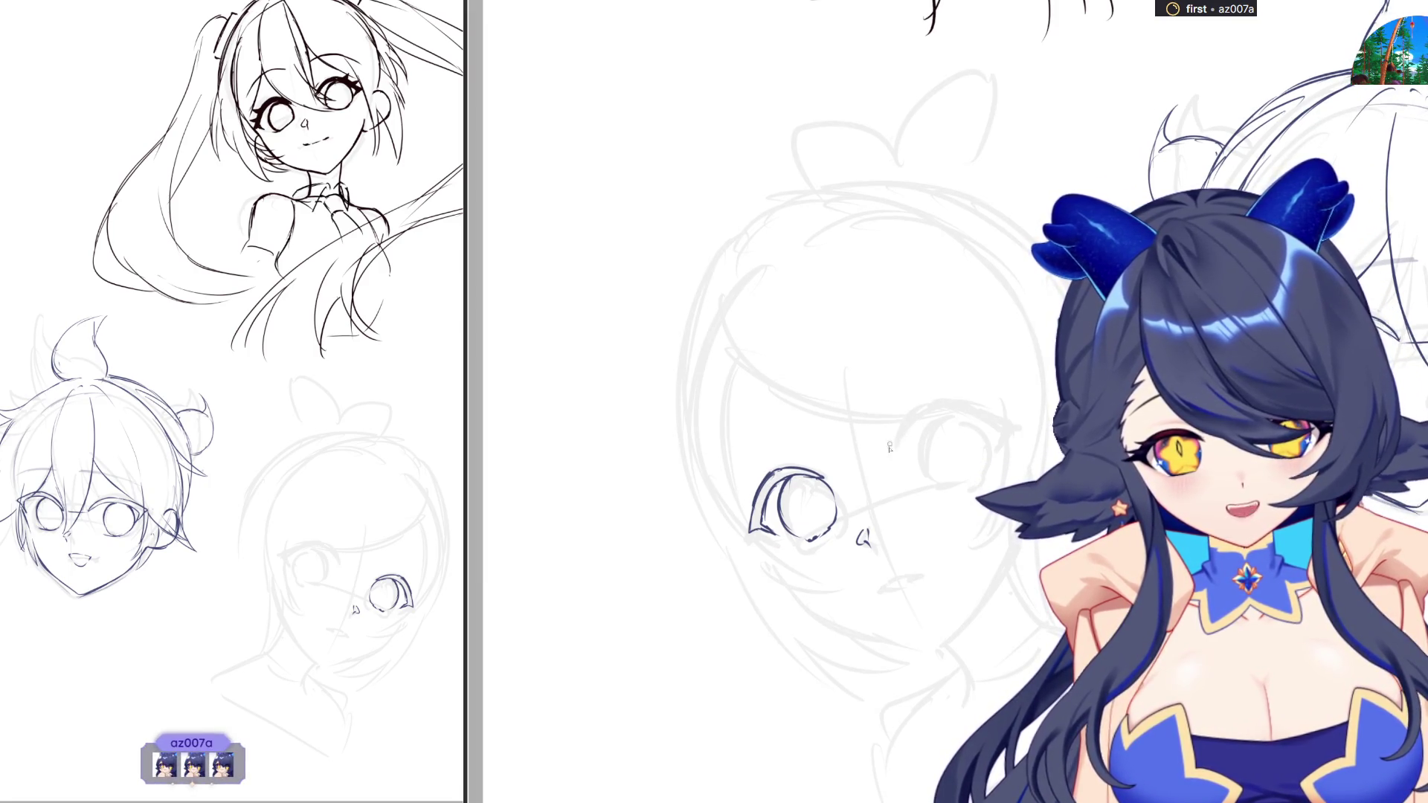
pyautogui.moveTo(890, 447)
pyautogui.mouseDown()
pyautogui.moveTo(924, 409)
pyautogui.moveTo(997, 424)
pyautogui.mouseUp()
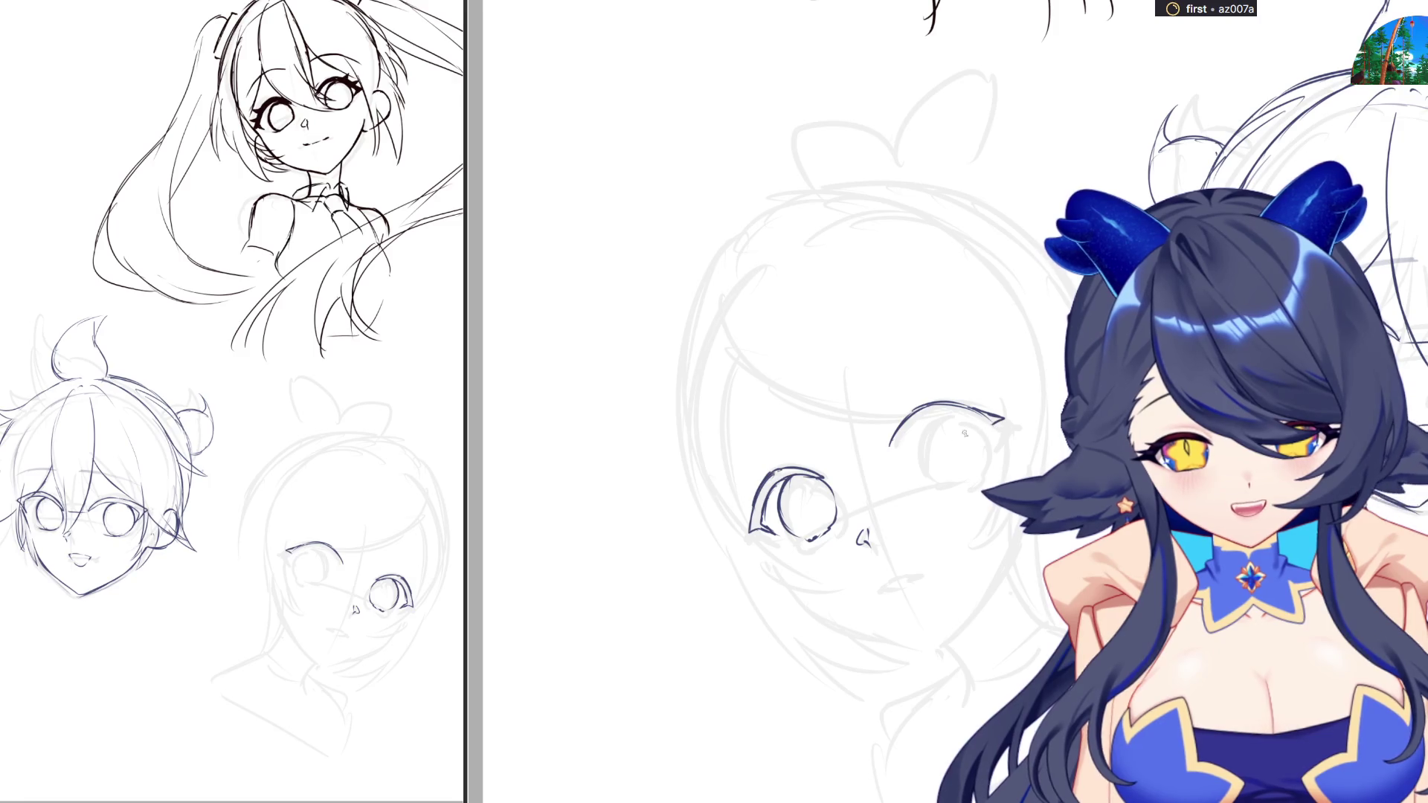
# Darken the right eye's lid, outline its inner edge under the brow, and draw a short mouth line
pyautogui.moveTo(896, 447); pyautogui.dragTo(986, 429)
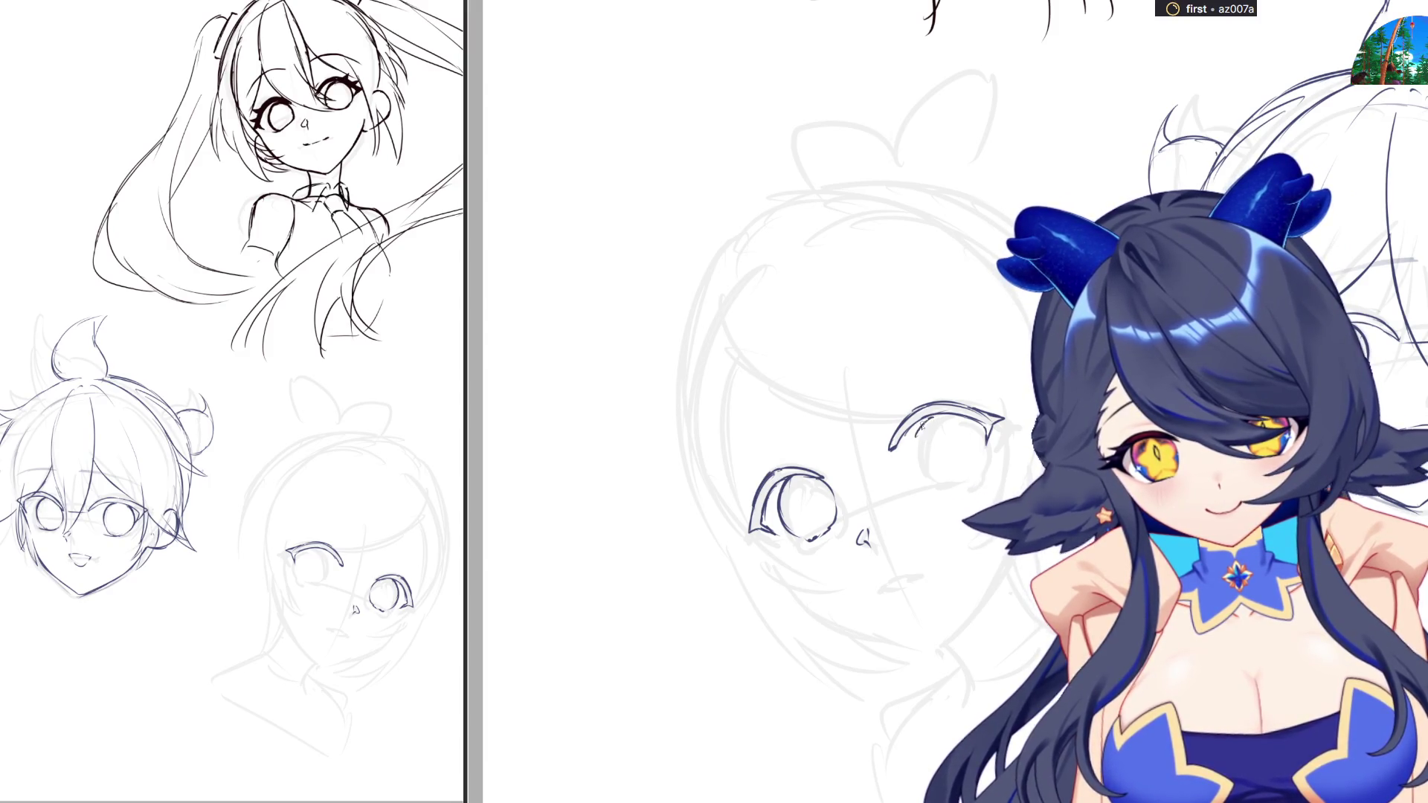
pyautogui.moveTo(923, 430); pyautogui.dragTo(931, 484)
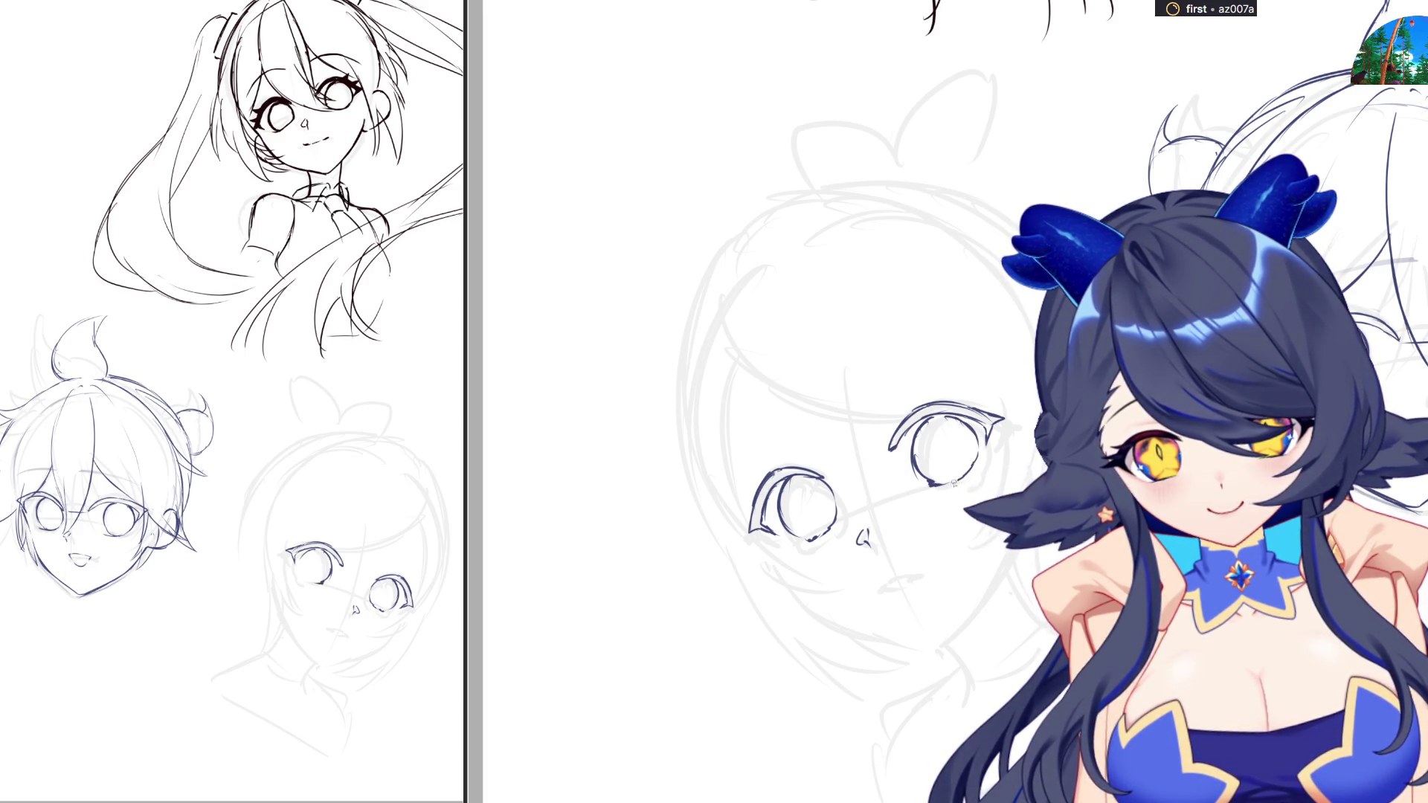
pyautogui.moveTo(876, 581)
pyautogui.mouseDown()
pyautogui.moveTo(926, 563)
pyautogui.moveTo(923, 583)
pyautogui.mouseUp()
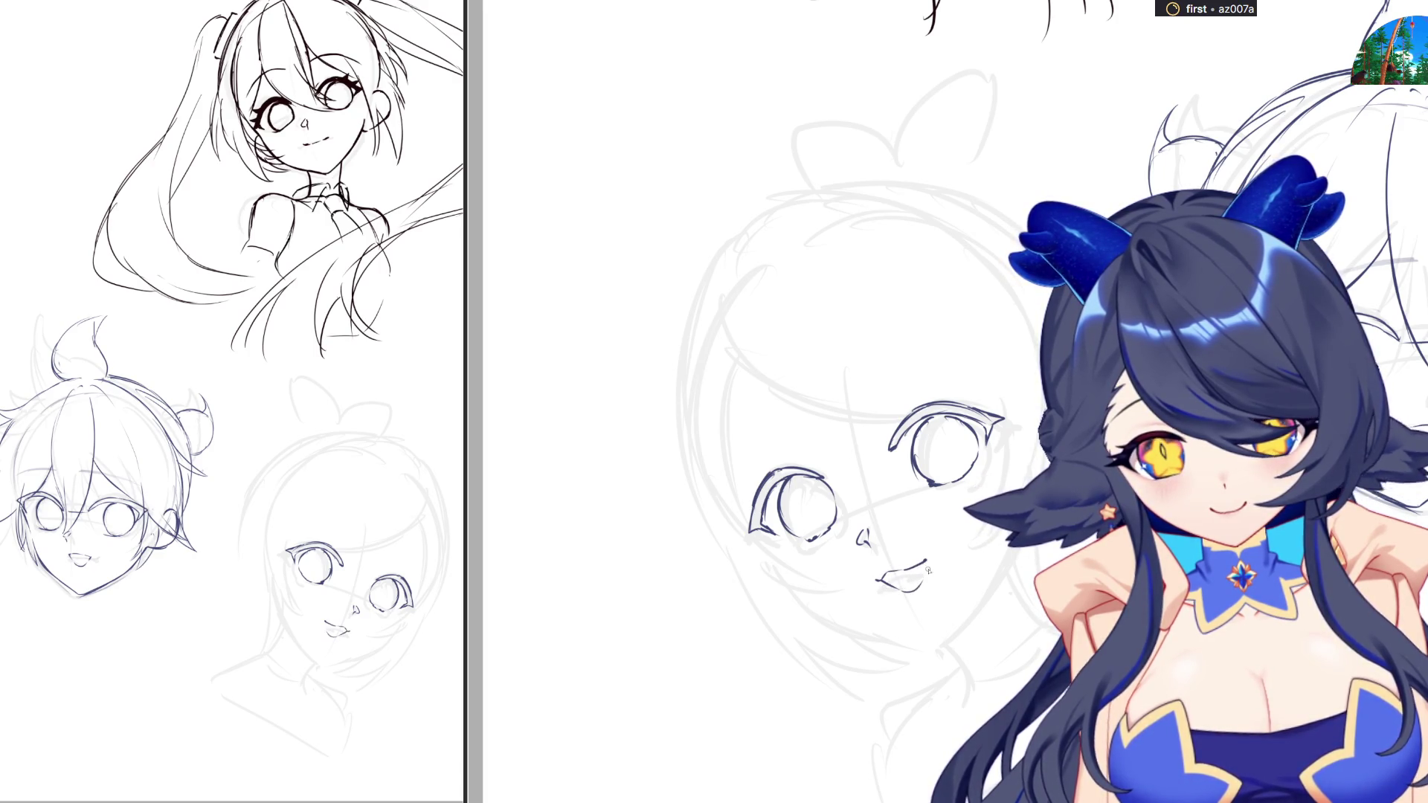
# Check the face mirrored, then nudge and slightly rotate the right eye into place
pyautogui.press('m')
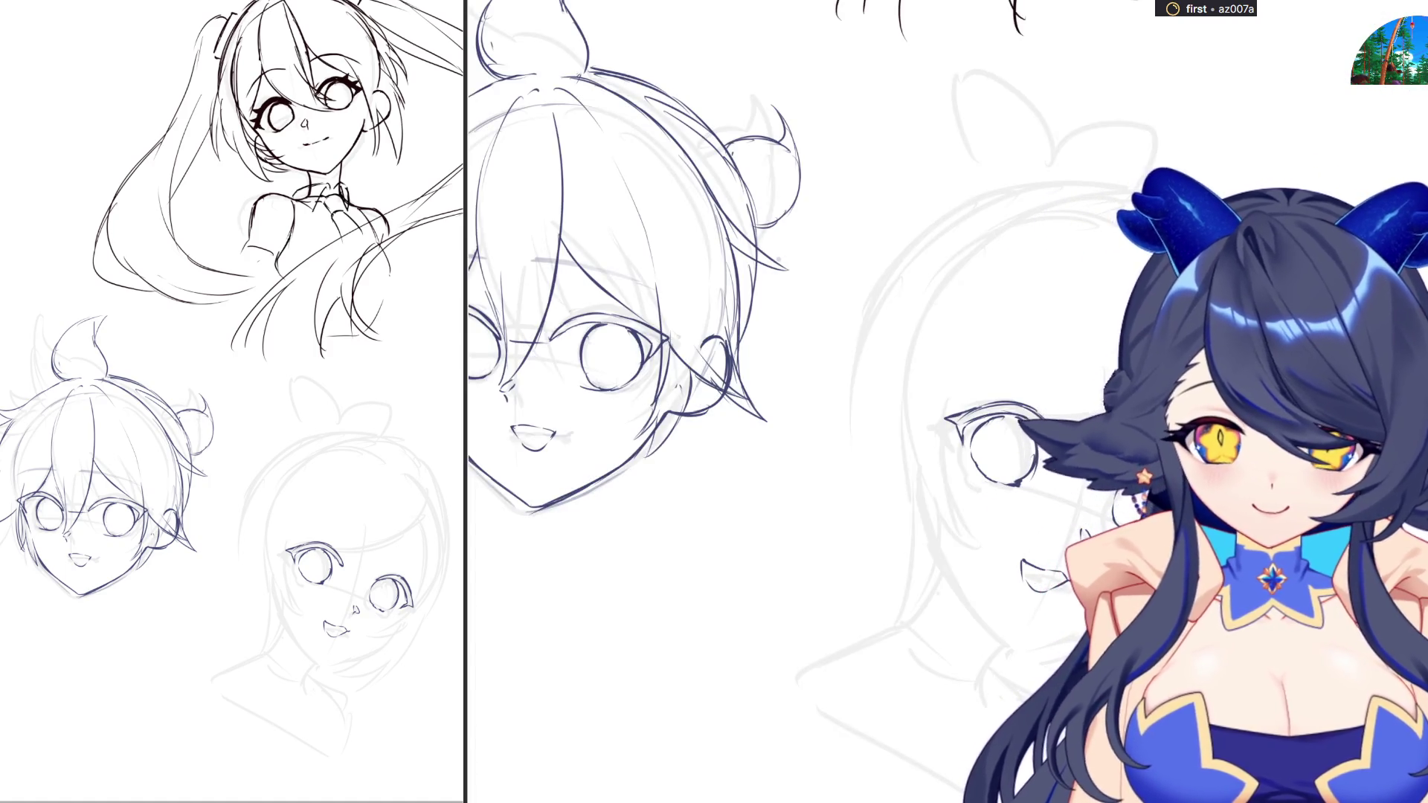
pyautogui.press('m')
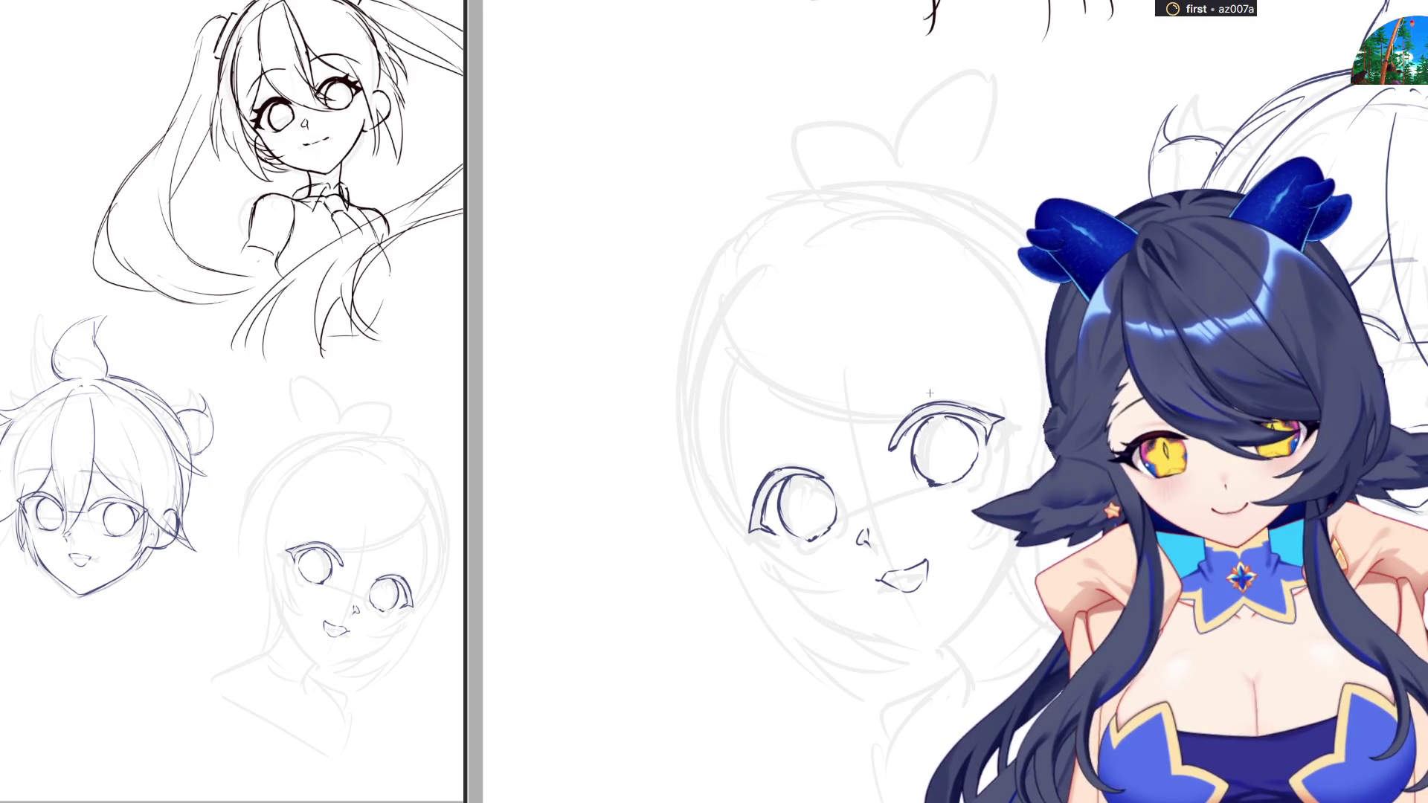
pyautogui.moveTo(859, 395)
pyautogui.mouseDown()
pyautogui.moveTo(1030, 506)
pyautogui.moveTo(938, 500)
pyautogui.mouseUp()
pyautogui.hotkey('ctrl', 't')
pyautogui.moveTo(944, 400); pyautogui.dragTo(943, 439)
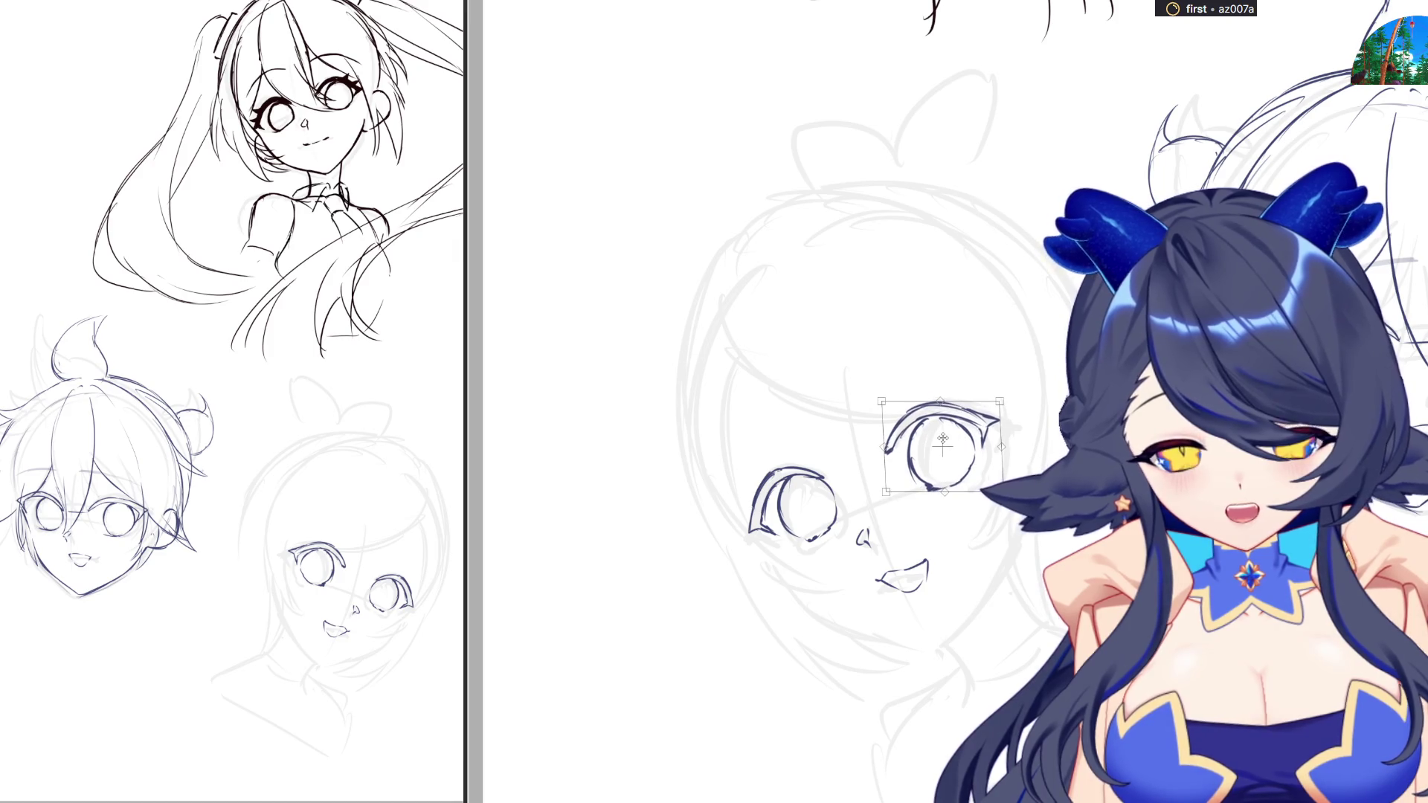
pyautogui.press('Return')
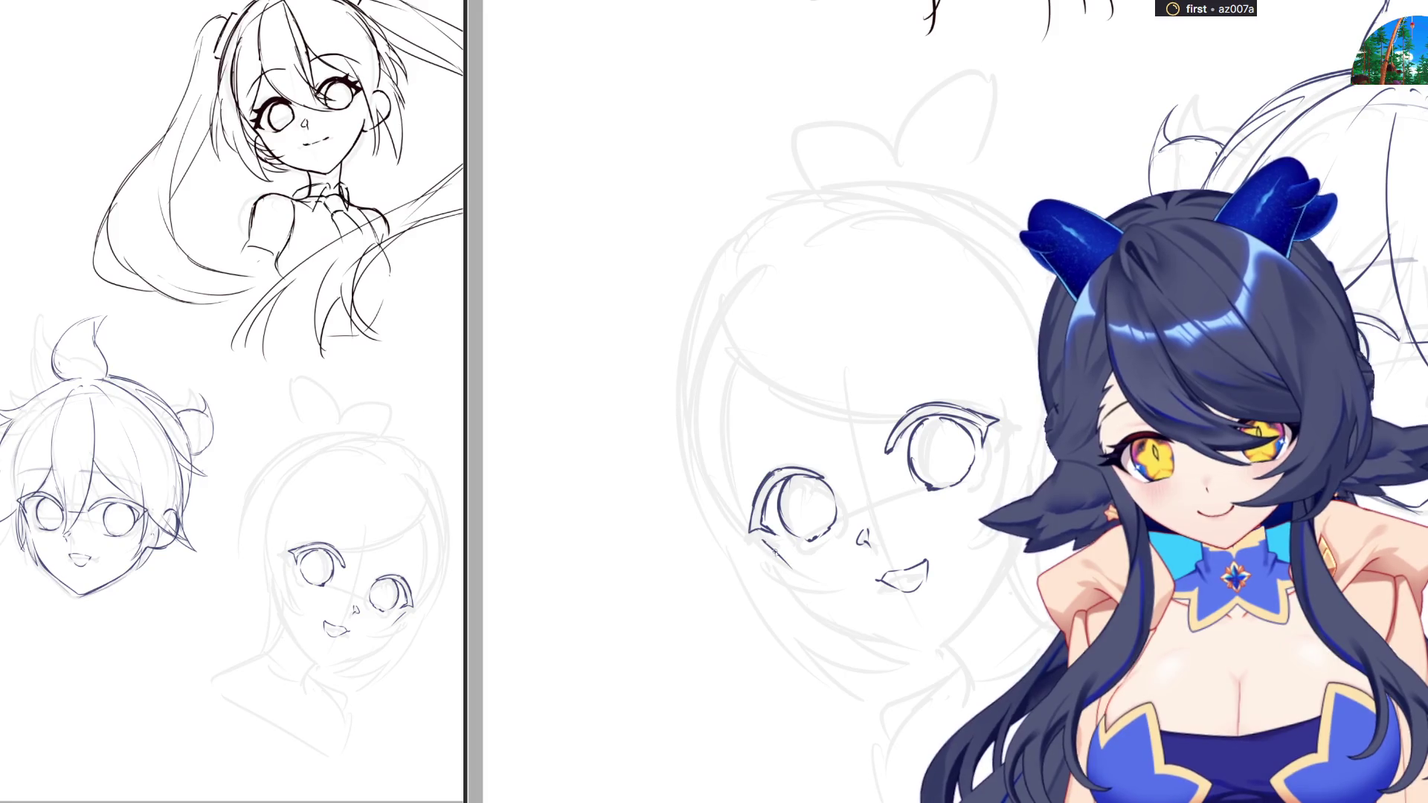
# Ink the cheek line below the left eye running toward the chin, retrying until it fits
pyautogui.moveTo(788, 569); pyautogui.dragTo(852, 613)
pyautogui.hotkey('ctrl', 'z')
pyautogui.moveTo(763, 543)
pyautogui.mouseDown()
pyautogui.moveTo(798, 585)
pyautogui.moveTo(896, 627)
pyautogui.mouseUp()
pyautogui.hotkey('ctrl', 'z')
pyautogui.hotkey('ctrl', 'z')
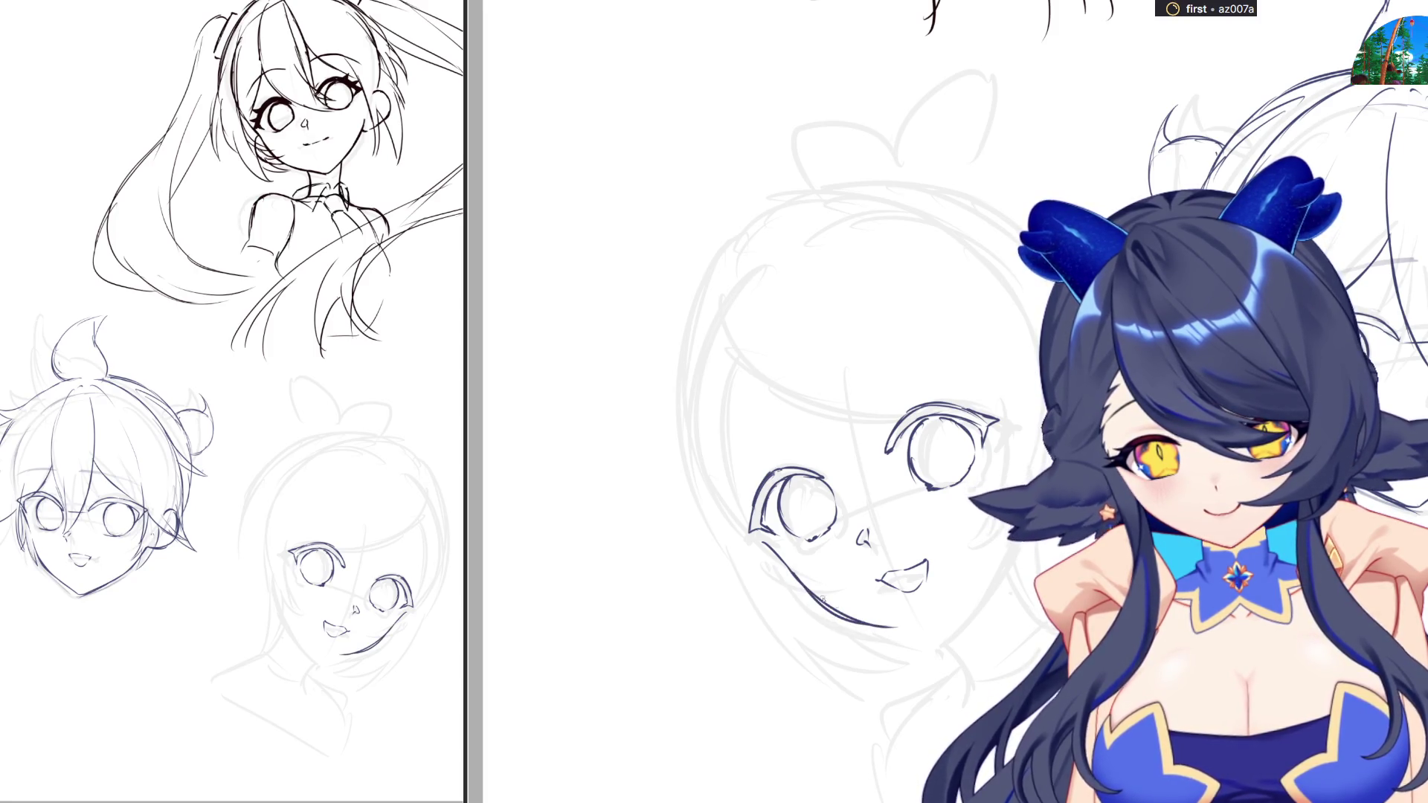
pyautogui.hotkey('ctrl', 'z')
pyautogui.moveTo(790, 573); pyautogui.dragTo(938, 637)
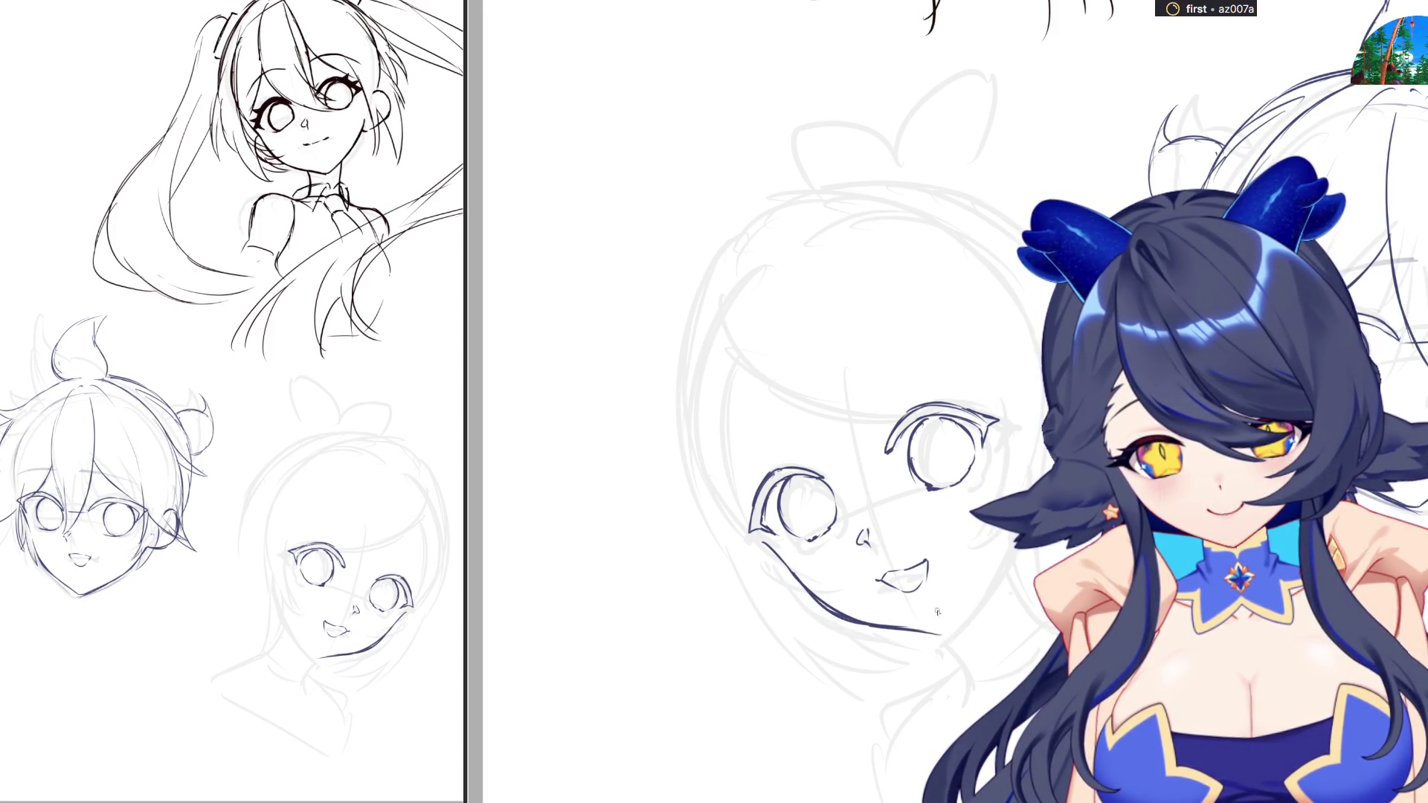
pyautogui.hotkey('ctrl', 'z')
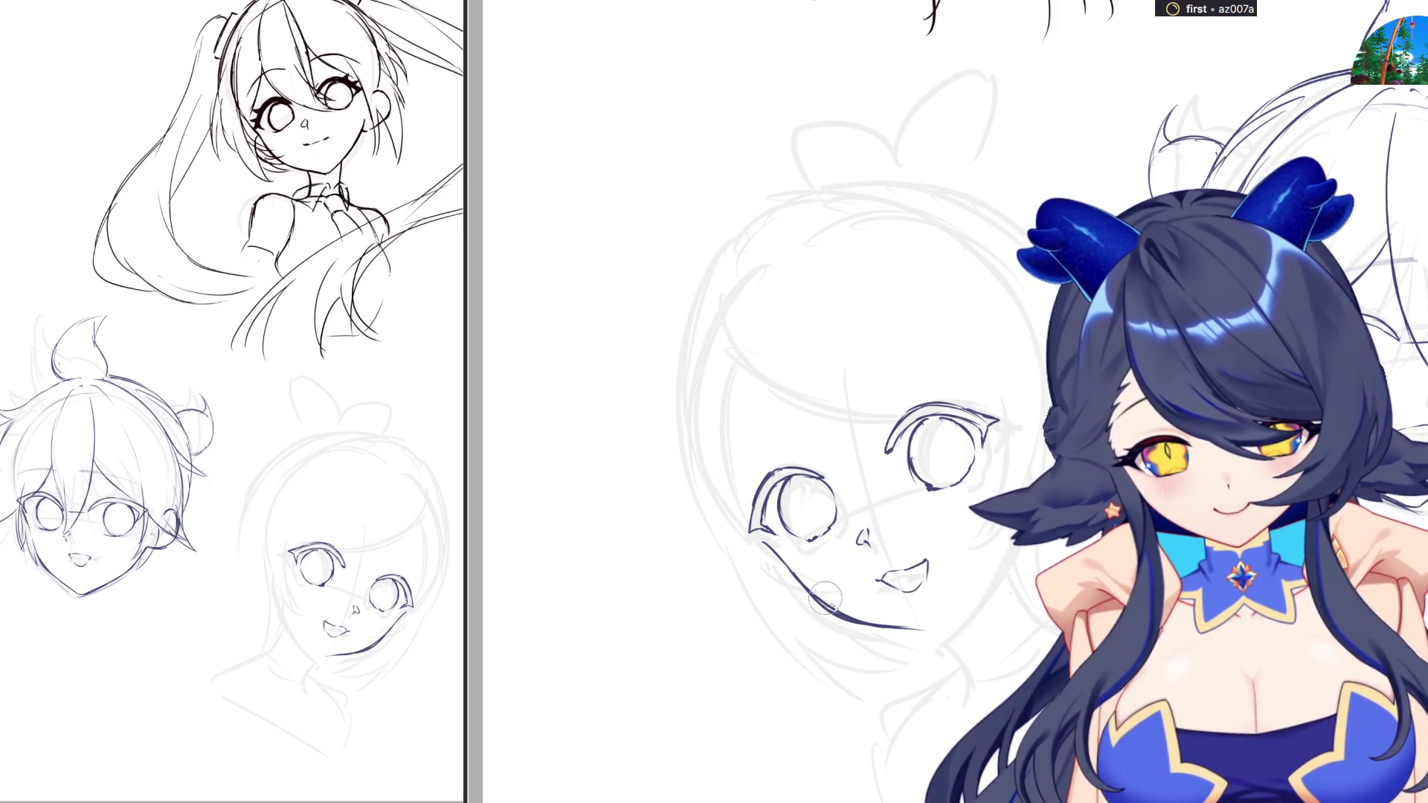
pyautogui.hotkey('ctrl', 'z')
pyautogui.moveTo(824, 608); pyautogui.dragTo(943, 638)
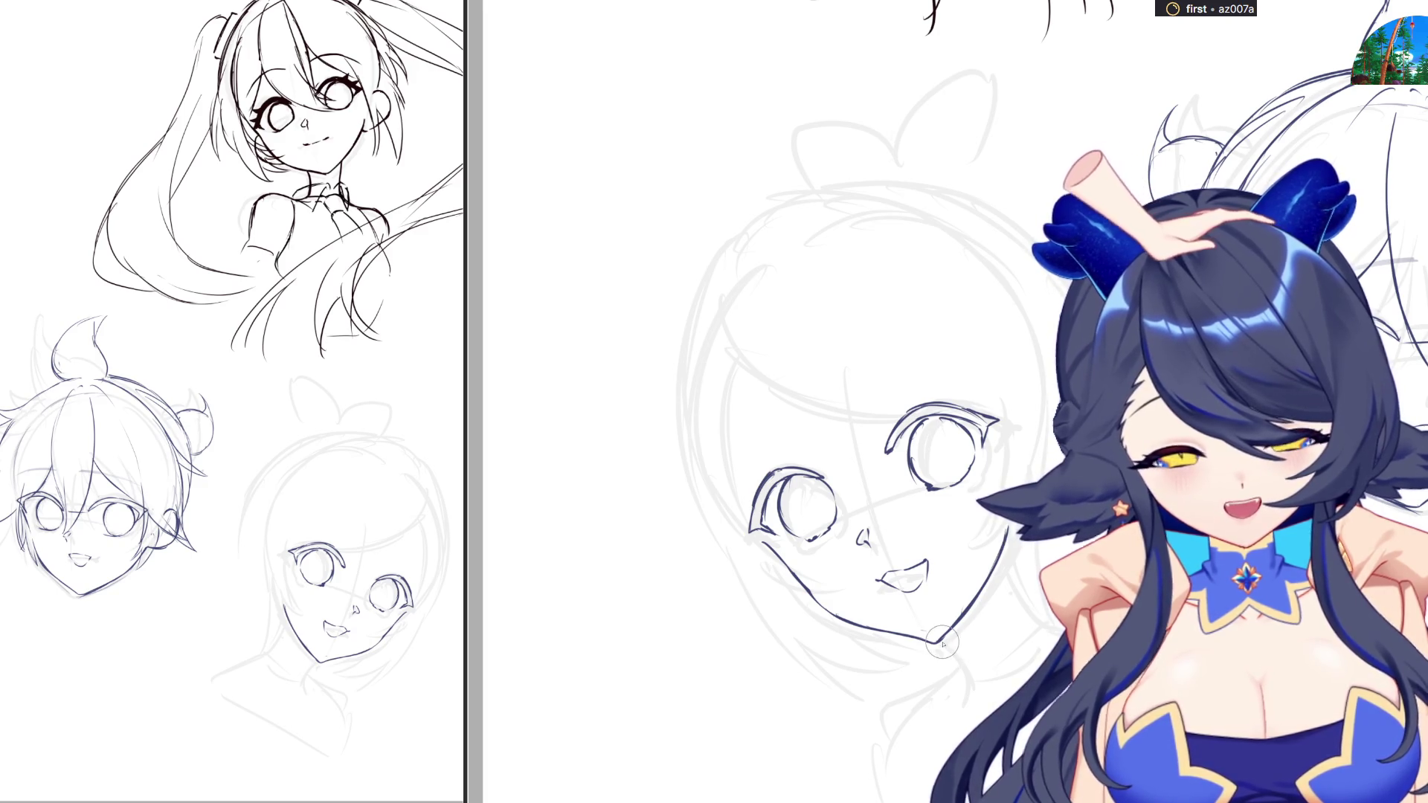
# Extend the chin line to the right jaw and redraw the lower-left jaw toward the chin
pyautogui.moveTo(916, 638); pyautogui.dragTo(967, 609)
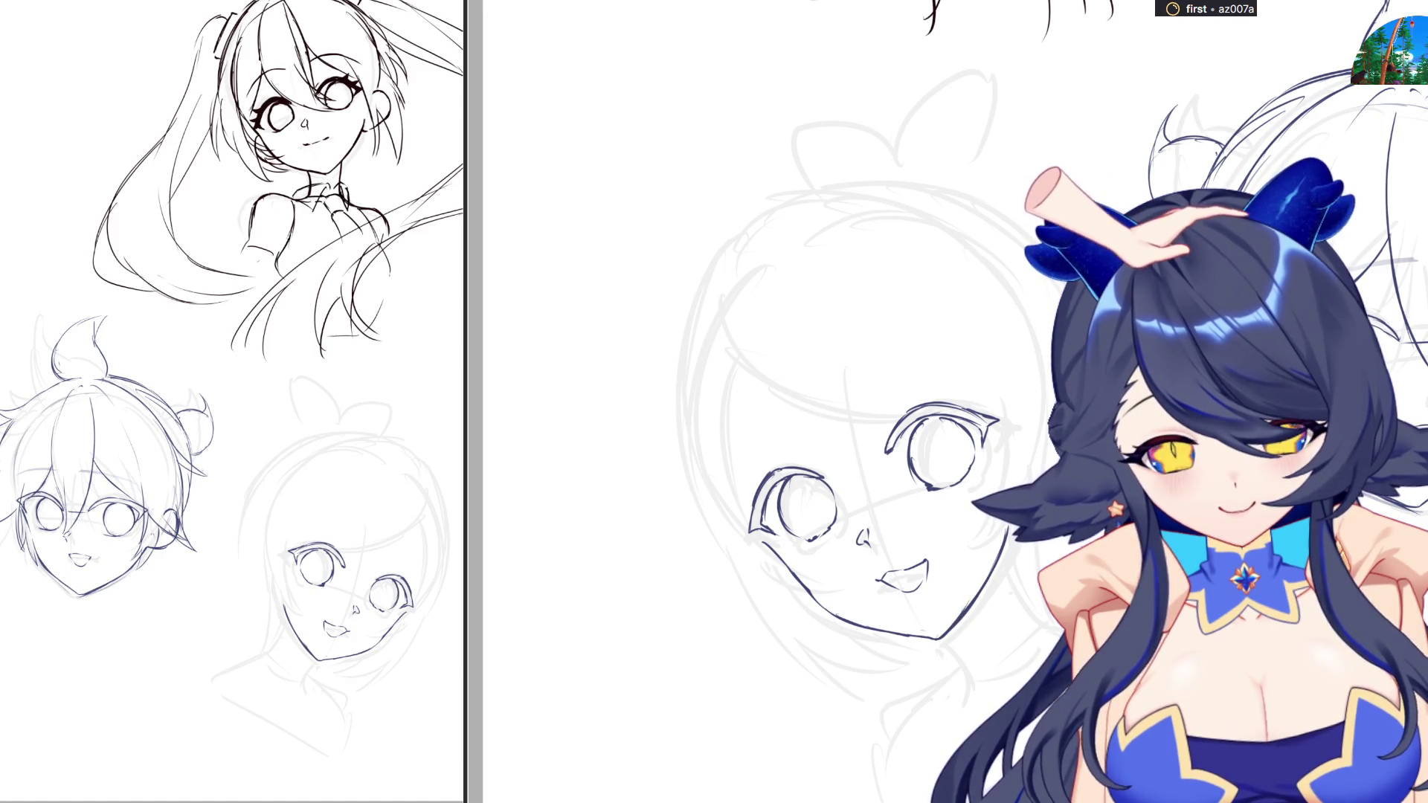
pyautogui.moveTo(830, 609); pyautogui.dragTo(866, 625)
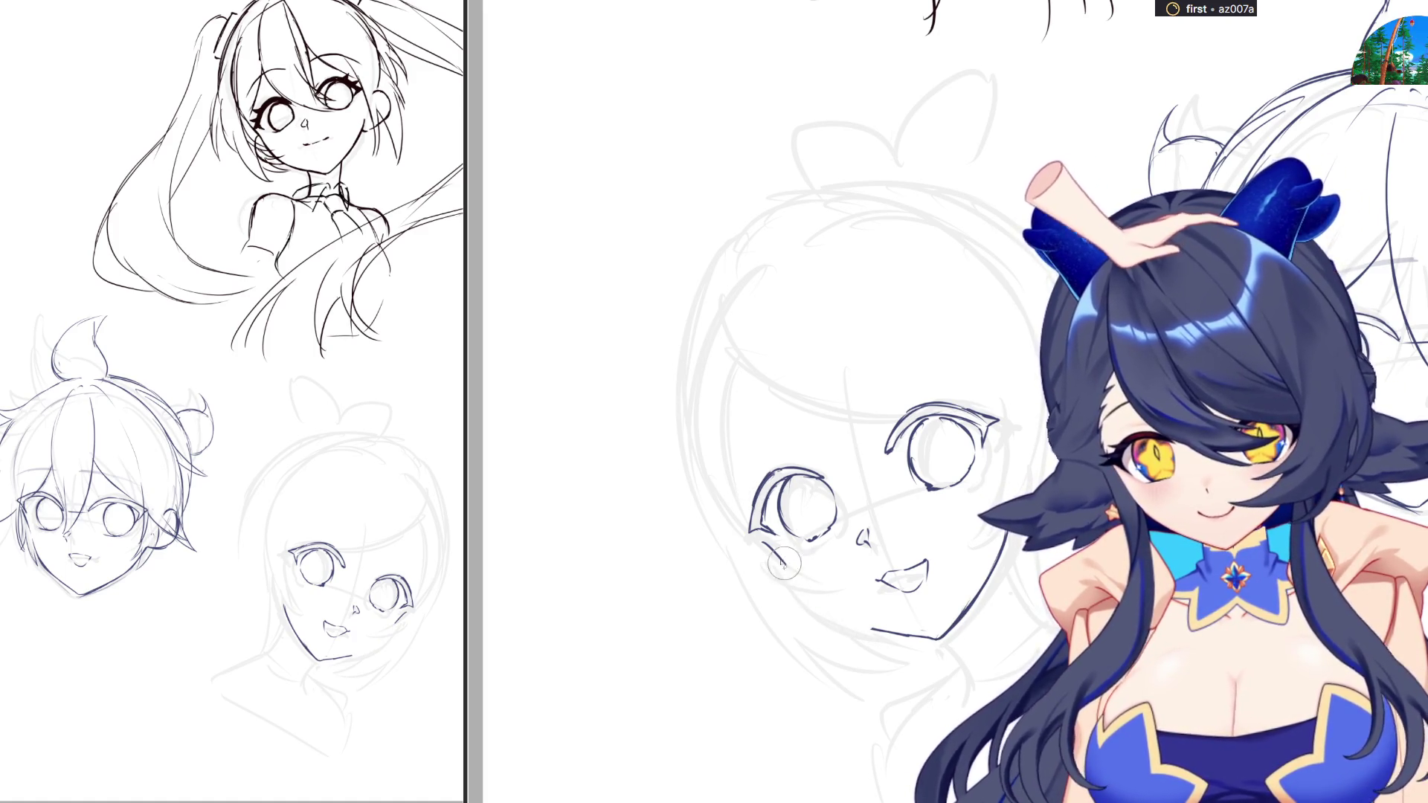
pyautogui.moveTo(778, 558); pyautogui.dragTo(870, 623)
pyautogui.hotkey('ctrl', 'z')
pyautogui.moveTo(805, 585); pyautogui.dragTo(852, 625)
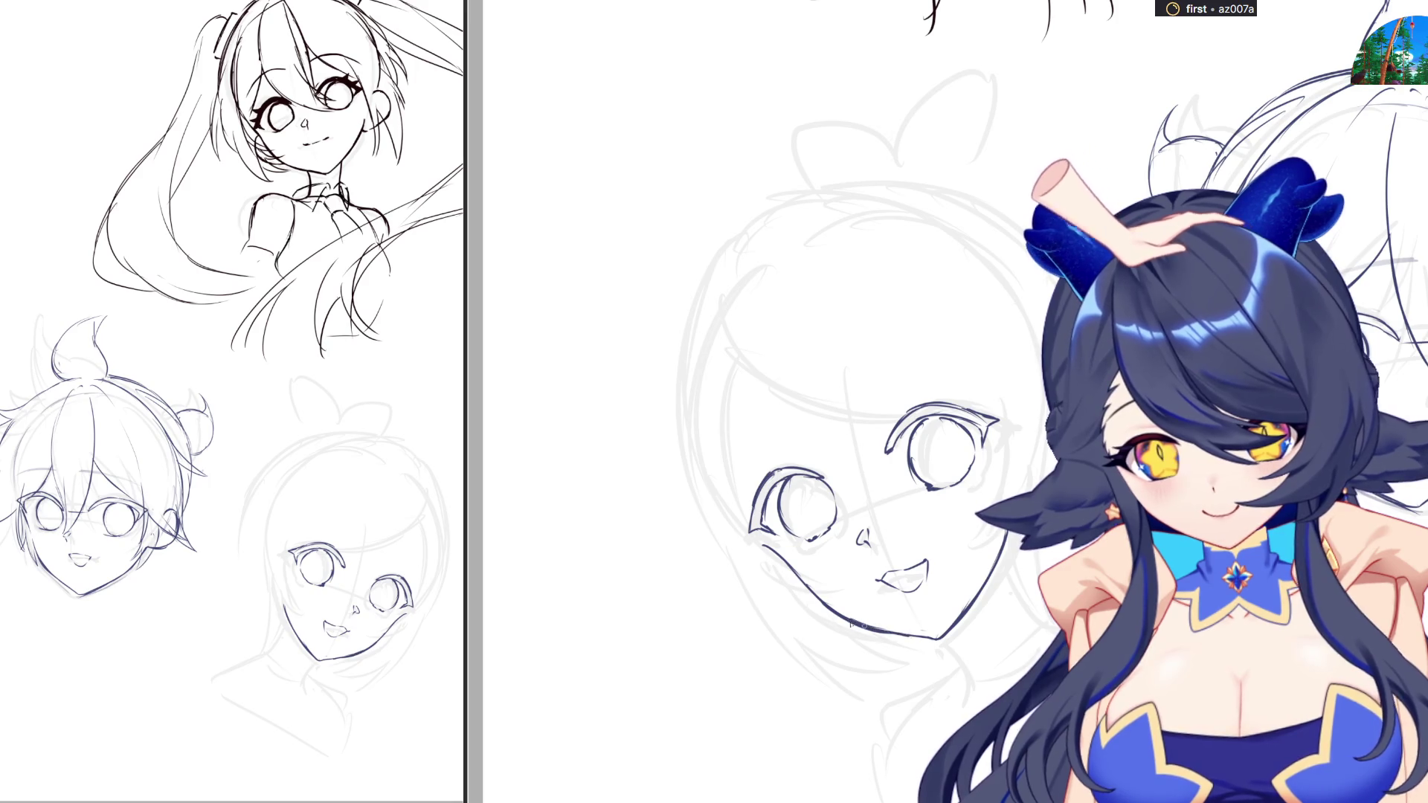
# Check the face mirrored and replace the mouth with a small new stroke
pyautogui.press('h')
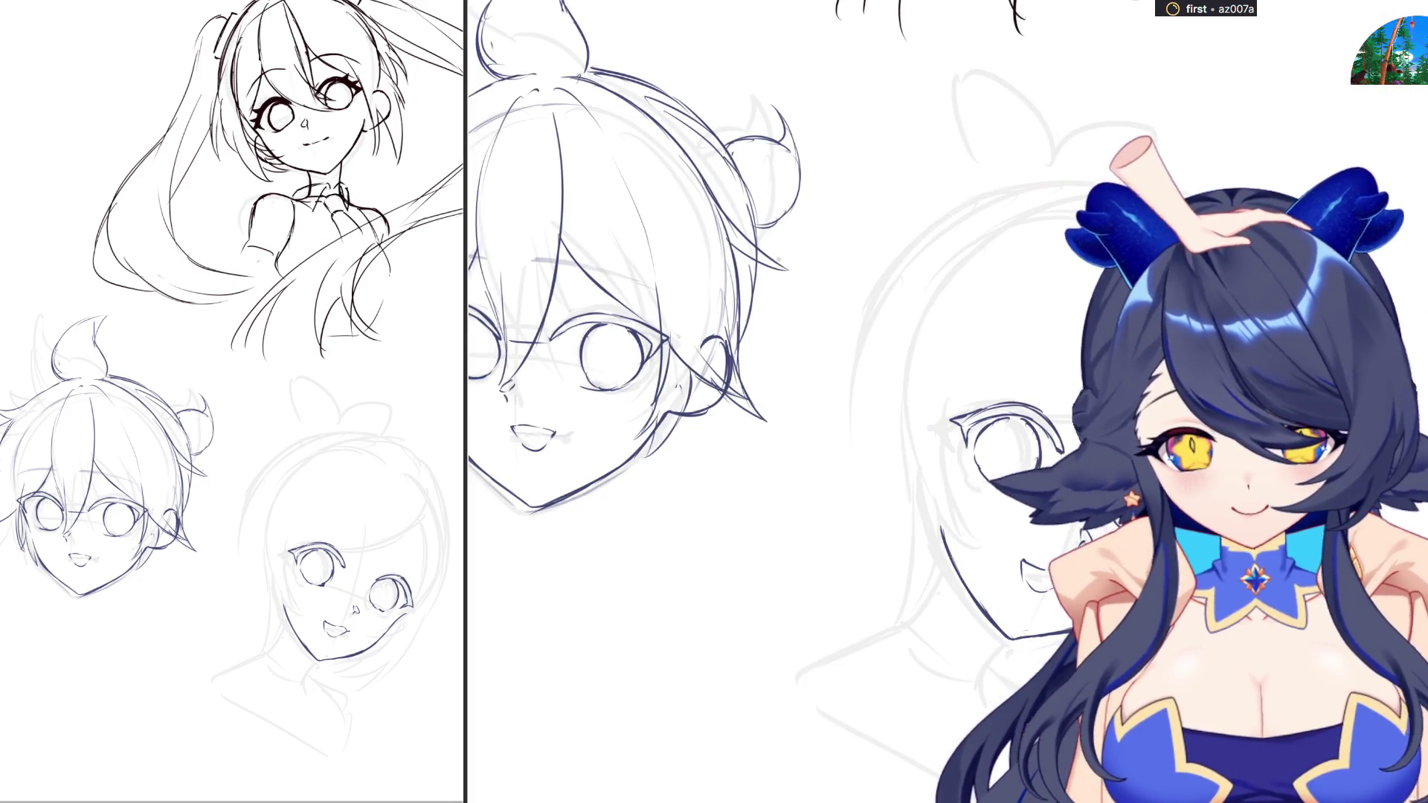
pyautogui.press('h')
pyautogui.hotkey('ctrl', 'z')
pyautogui.hotkey('ctrl', 'z')
pyautogui.hotkey('ctrl', 'z')
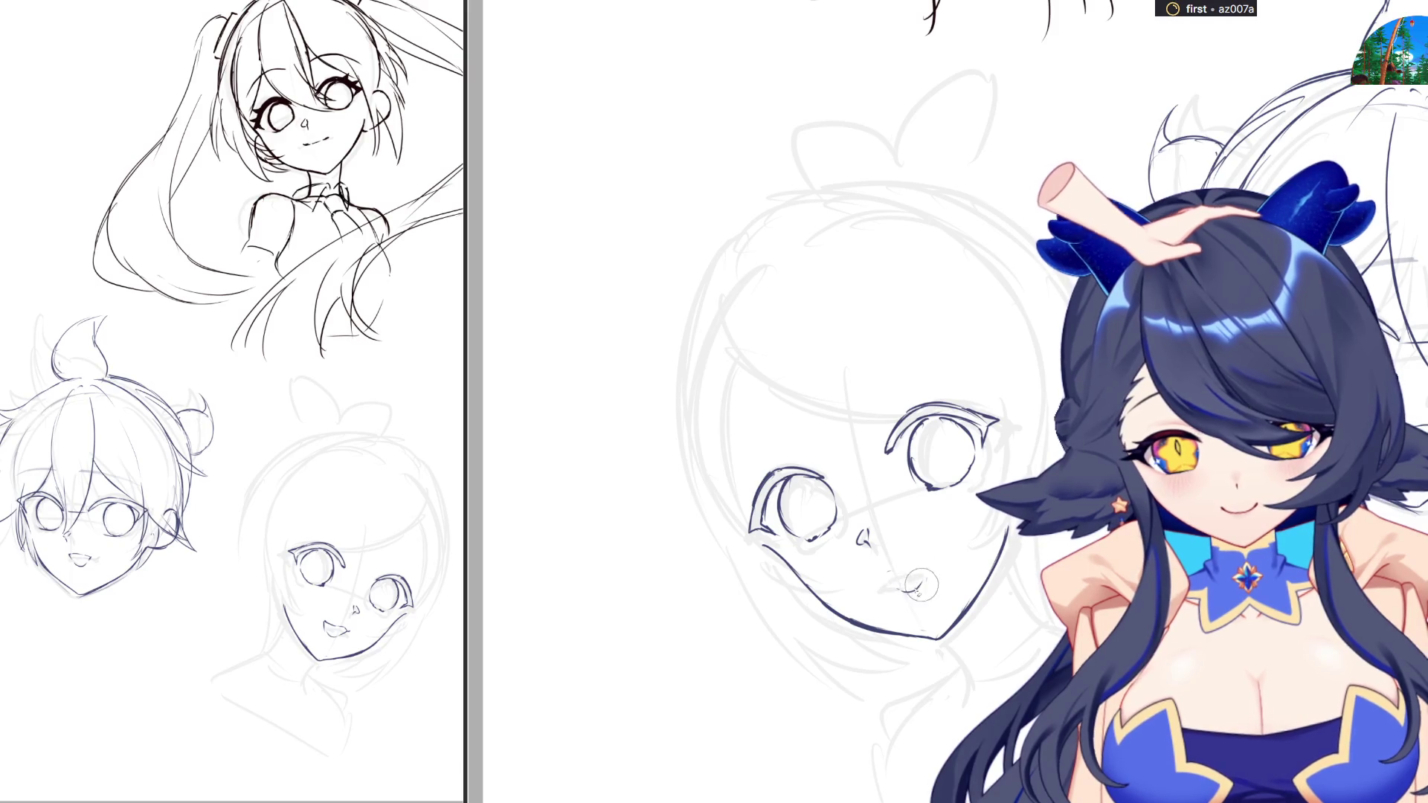
pyautogui.moveTo(871, 574)
pyautogui.mouseDown()
pyautogui.moveTo(922, 561)
pyautogui.moveTo(921, 588)
pyautogui.mouseUp()
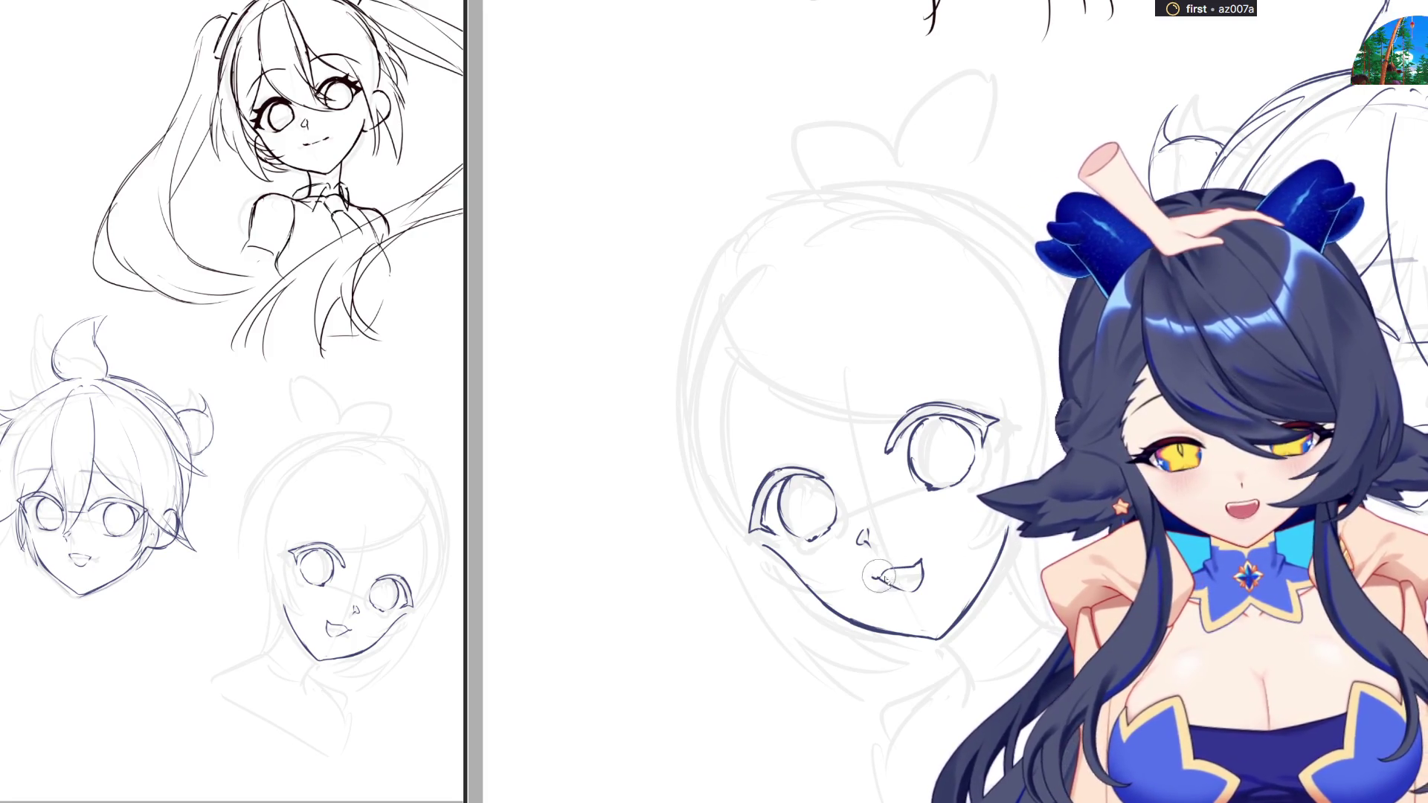
# Erase the old mouth stroke and draw a curved lower lip so the mouth is open
pyautogui.moveTo(905, 598)
pyautogui.mouseDown()
pyautogui.moveTo(892, 576)
pyautogui.moveTo(930, 562)
pyautogui.mouseUp()
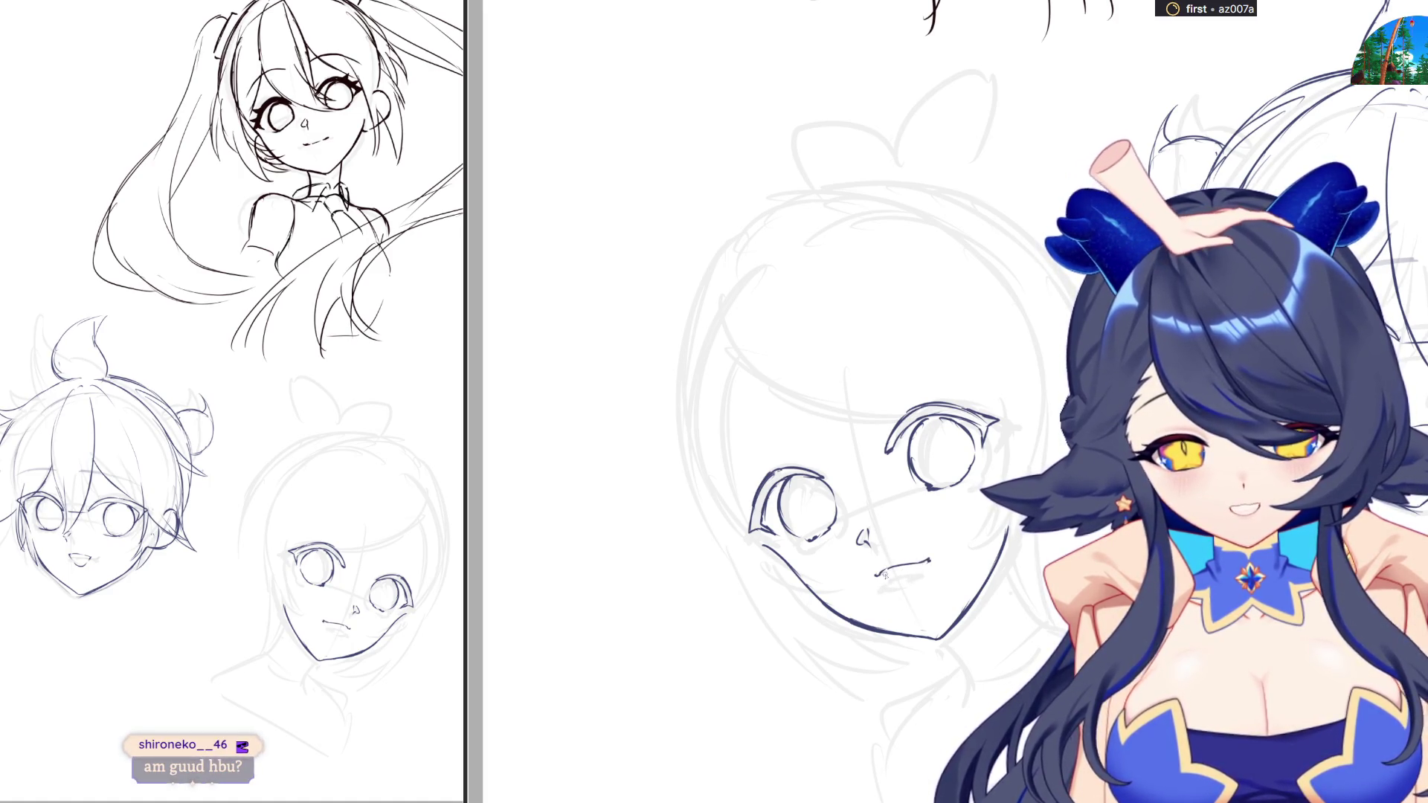
pyautogui.moveTo(879, 577)
pyautogui.mouseDown()
pyautogui.moveTo(931, 574)
pyautogui.moveTo(925, 591)
pyautogui.mouseUp()
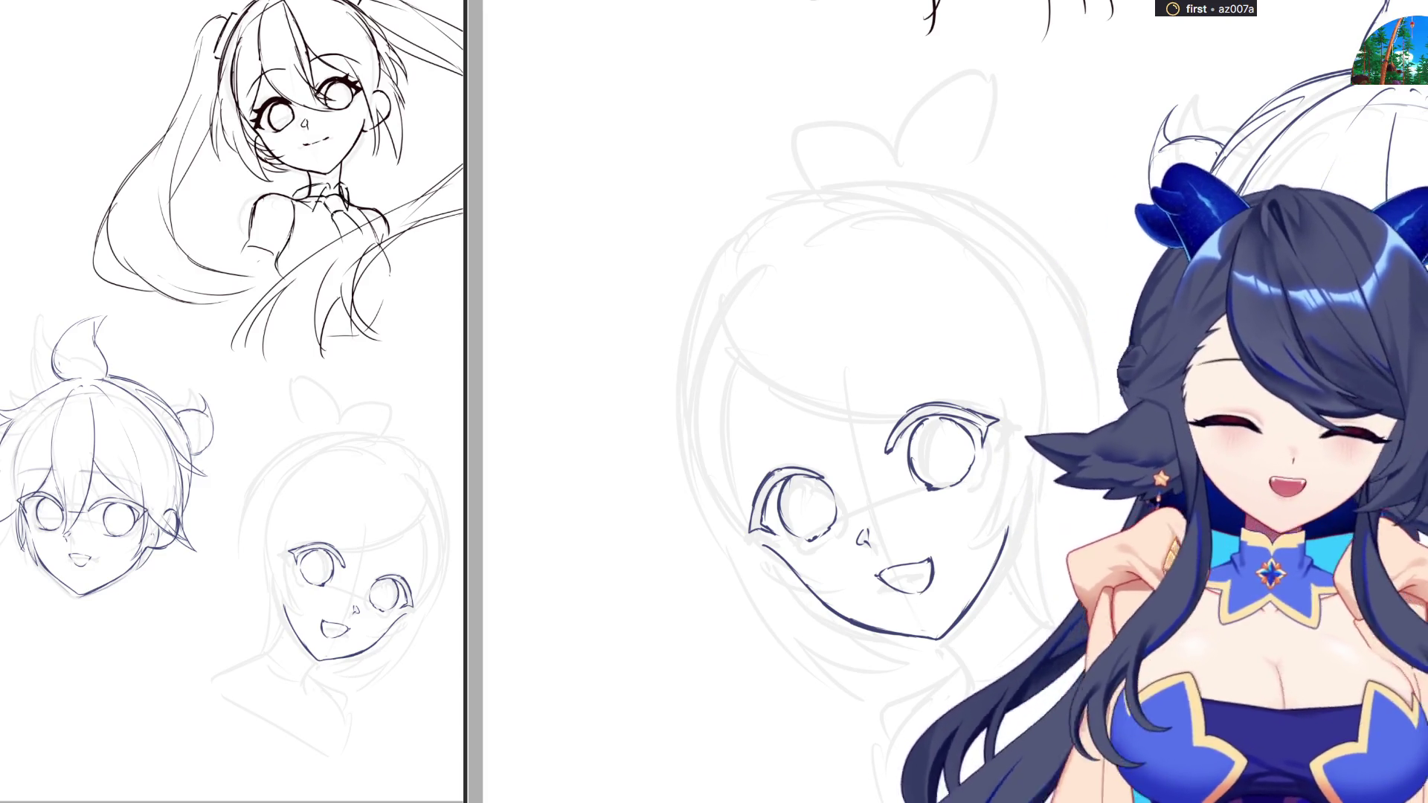
pyautogui.moveTo(744, 446); pyautogui.dragTo(952, 386)
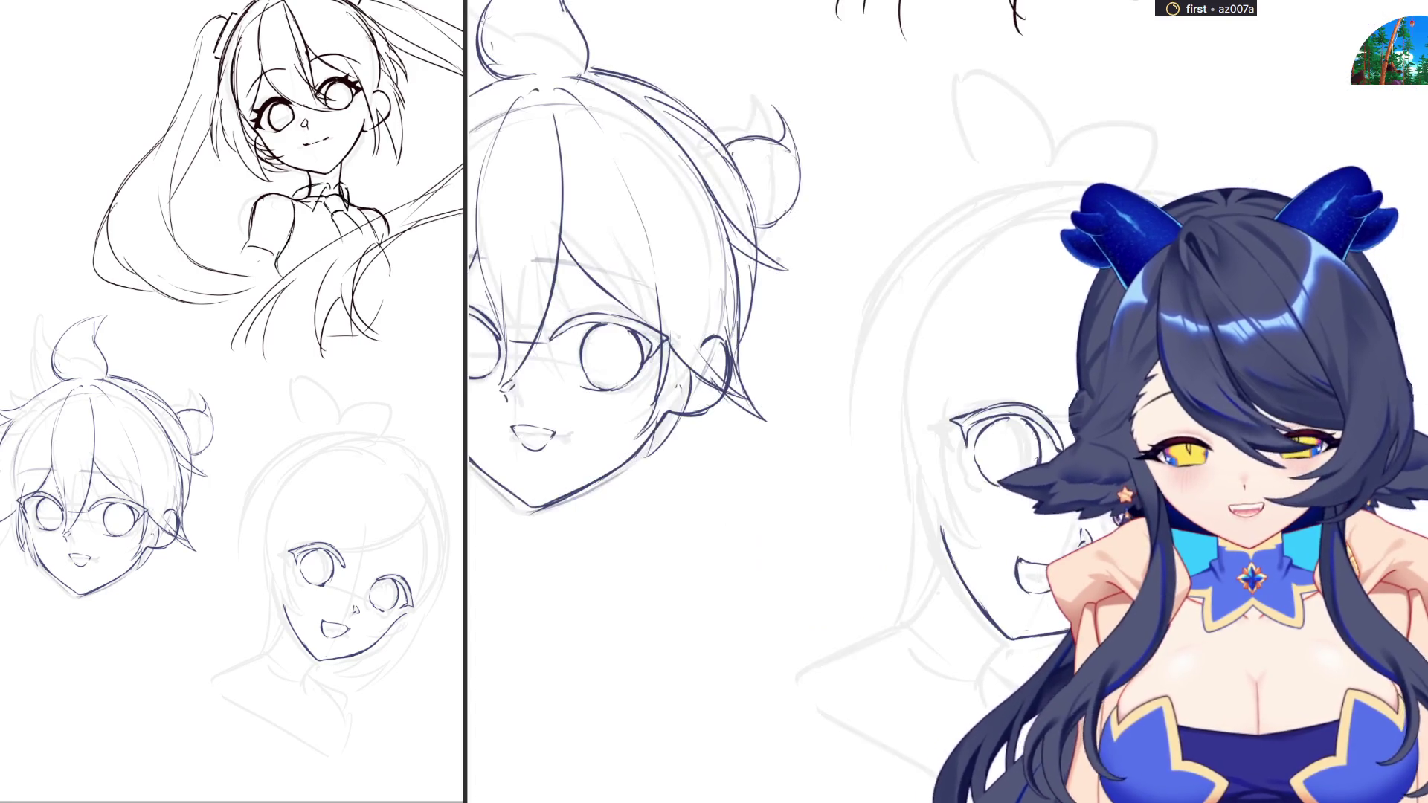
pyautogui.scroll(-3, 897, 618)
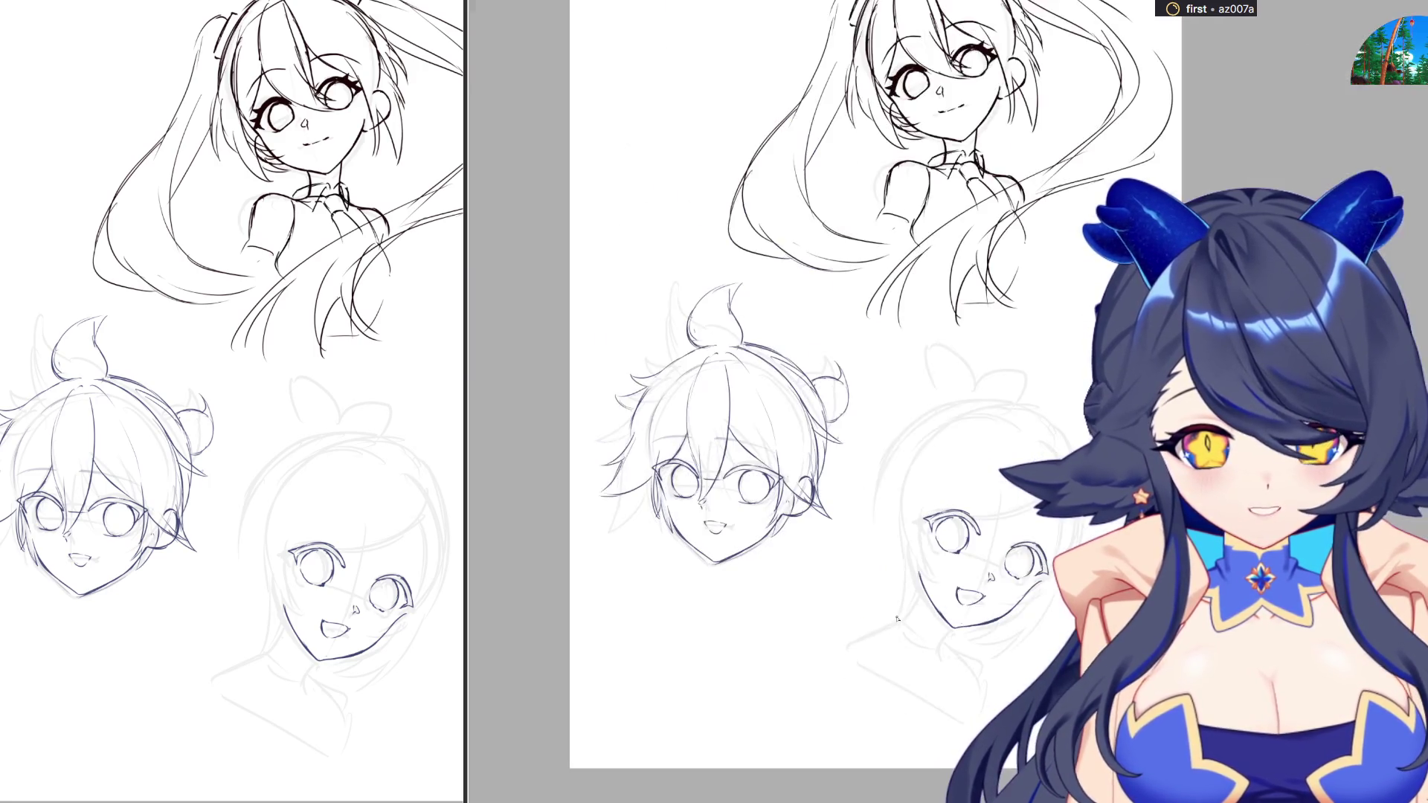
# Draw an eyebrow above the eye in the mirrored view
pyautogui.scroll(2, 848, 424)
pyautogui.scroll(-2, 848, 424)
pyautogui.scroll(2, 848, 424)
pyautogui.press('h')
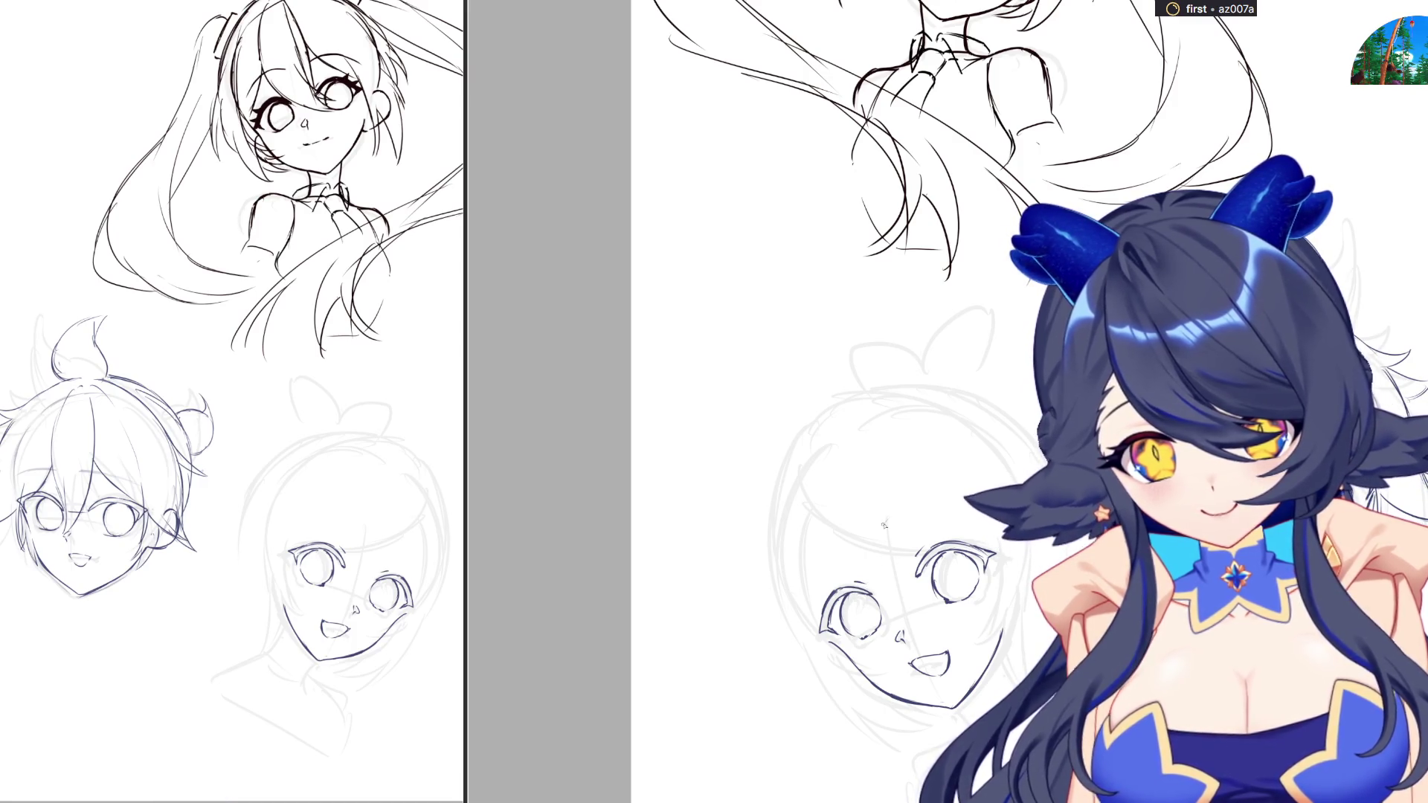
pyautogui.moveTo(880, 524); pyautogui.dragTo(948, 506)
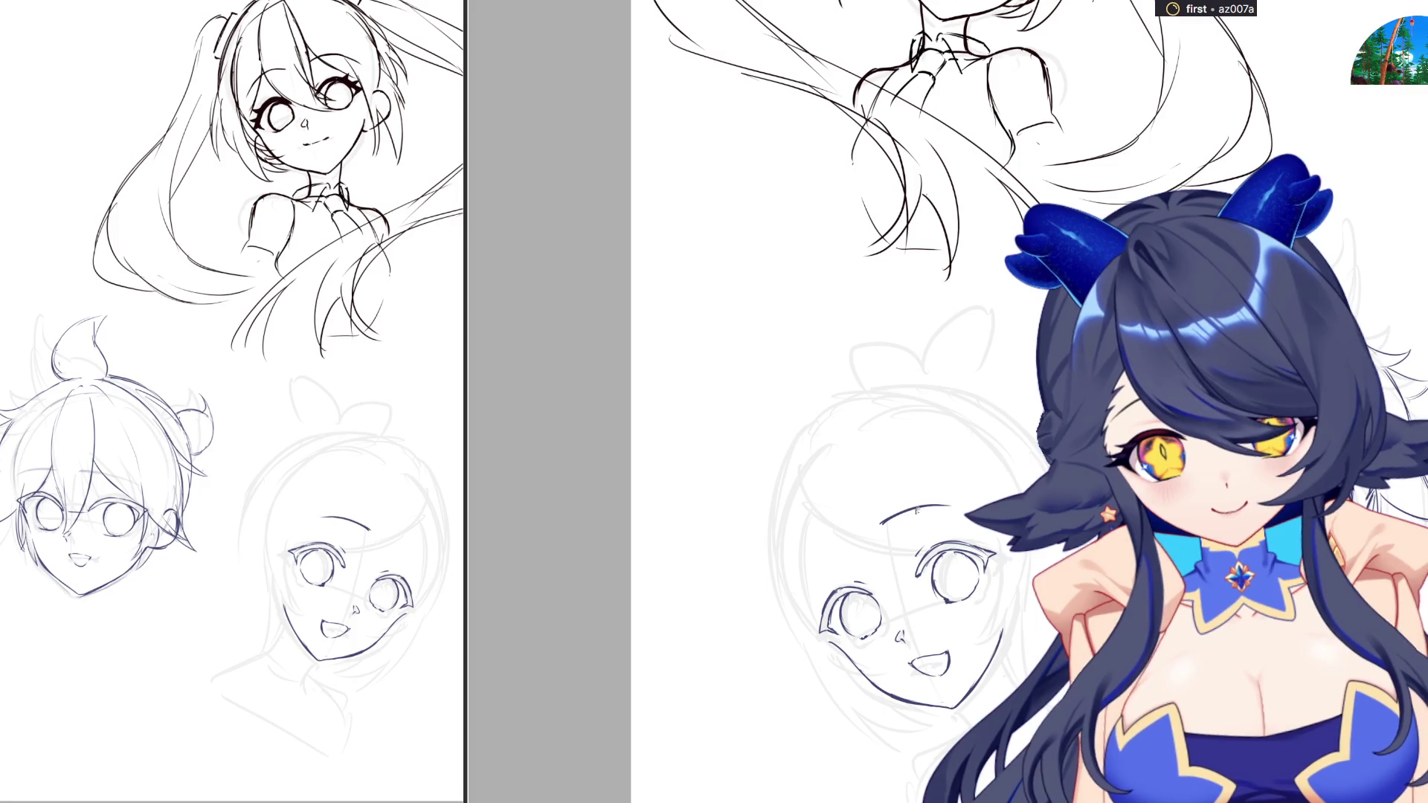
# Draw a jaw and cheek line and reshape it with a transform to fit the face
pyautogui.hotkey('ctrl', '0')
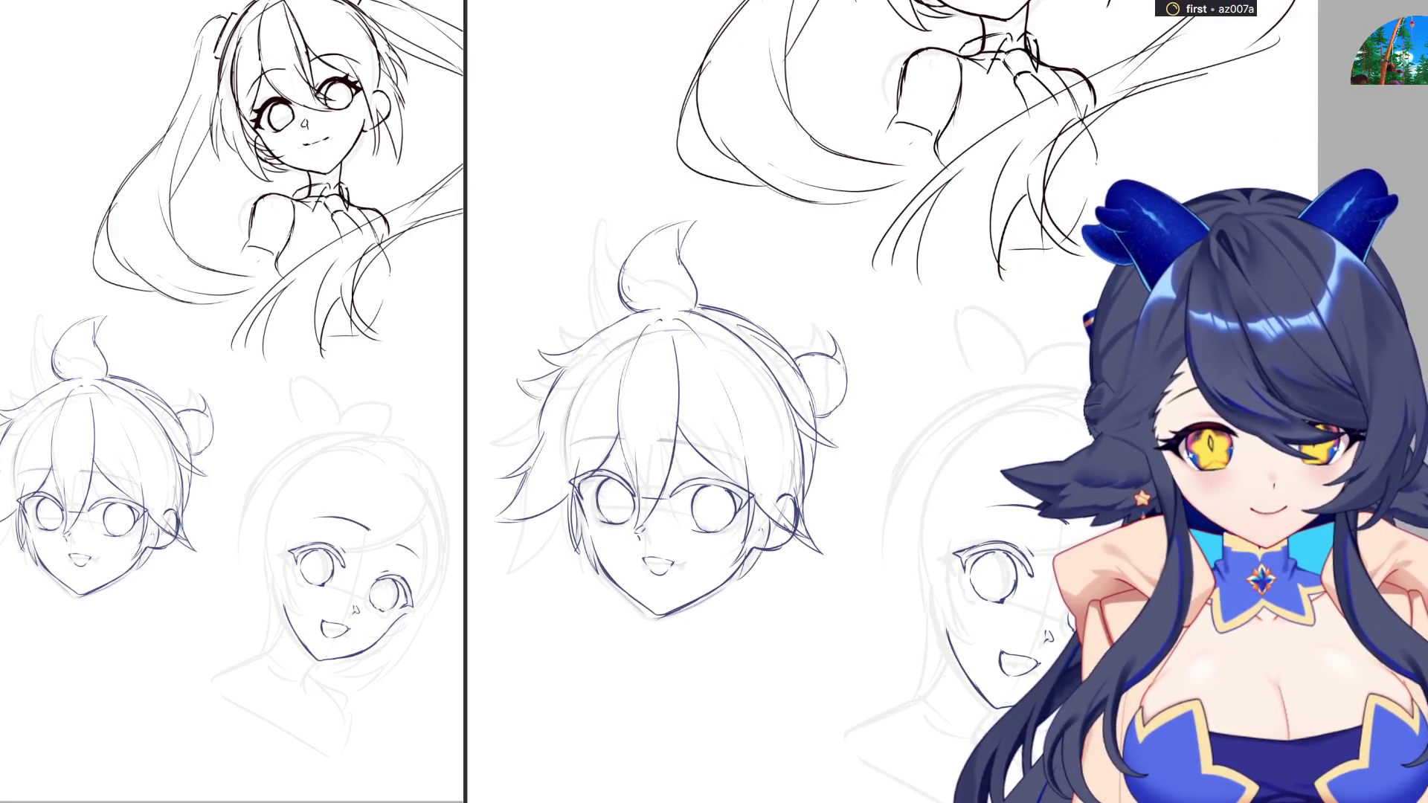
pyautogui.press('h')
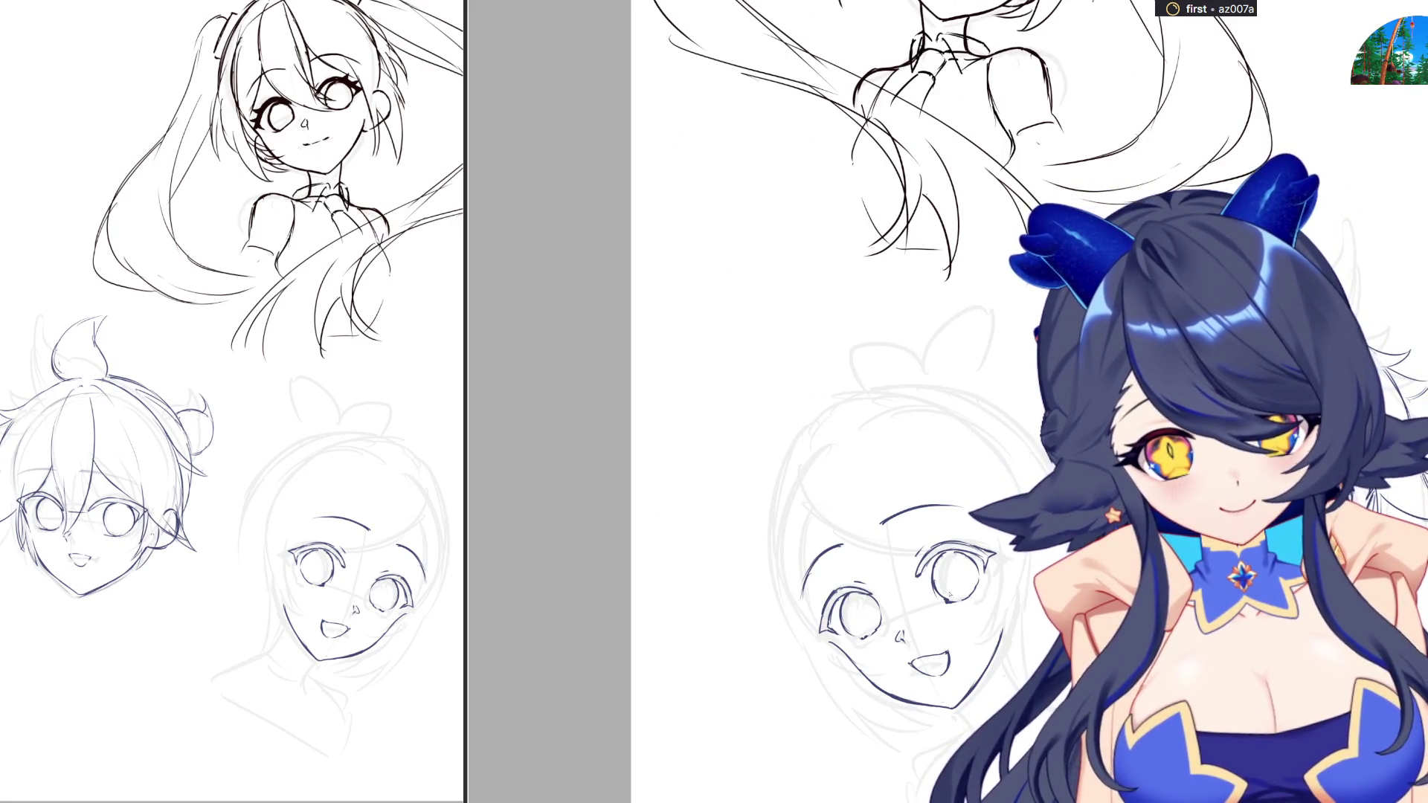
pyautogui.moveTo(828, 638); pyautogui.dragTo(929, 747)
pyautogui.hotkey('ctrl', 't')
pyautogui.moveTo(827, 712); pyautogui.dragTo(824, 706)
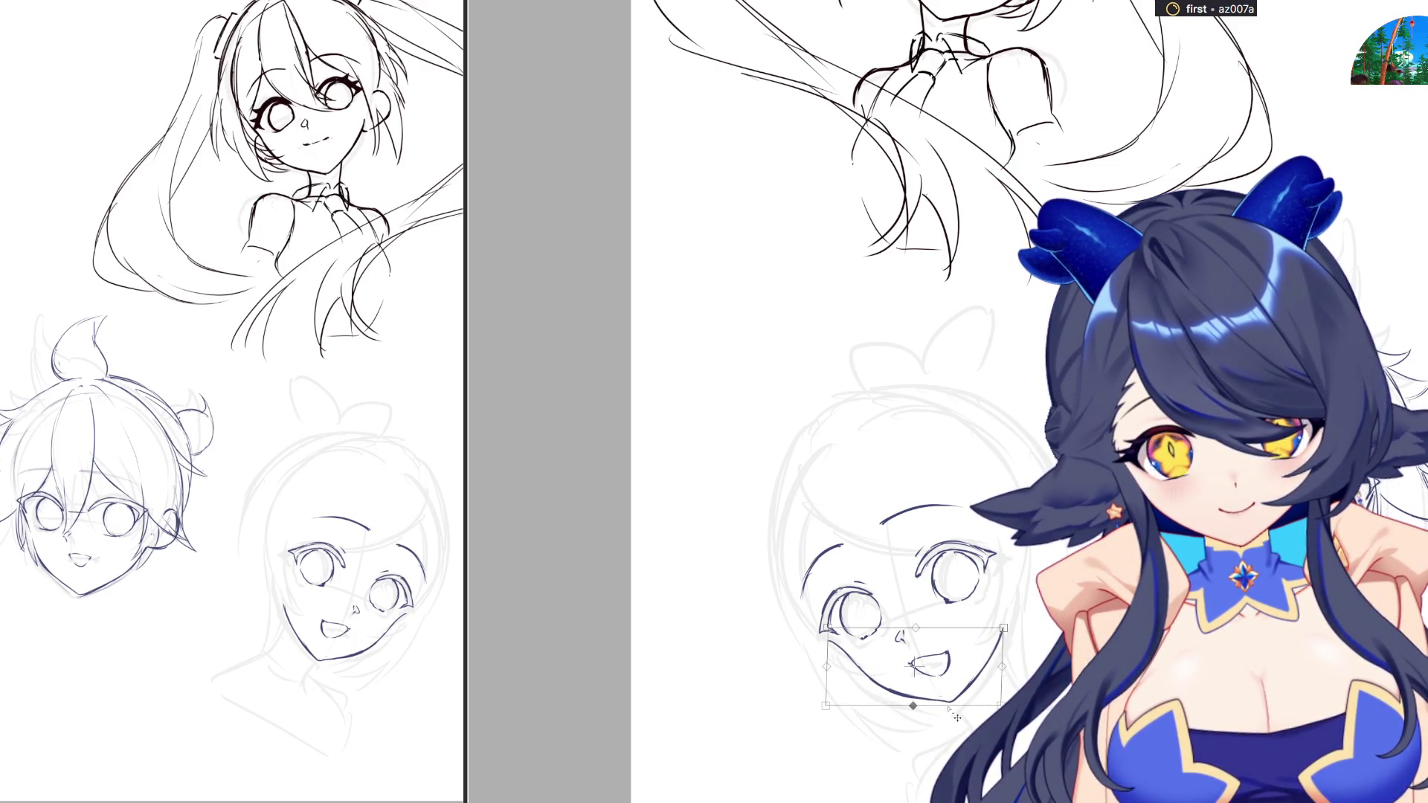
pyautogui.press('Return')
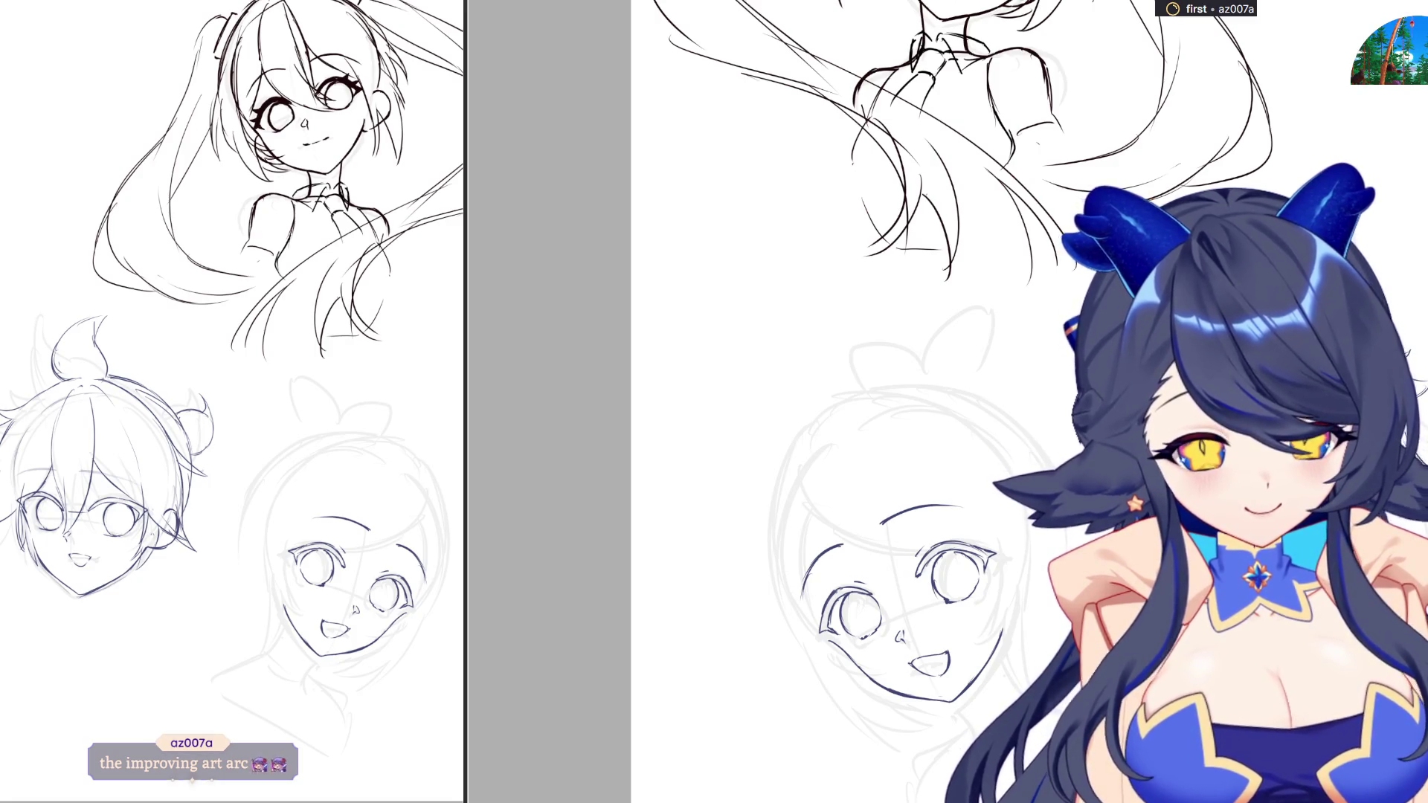
# Ink darker outlines along the face's left edge and the upper-left and upper-right head
pyautogui.scroll(1, 917, 601)
pyautogui.moveTo(790, 524); pyautogui.dragTo(818, 651)
pyautogui.moveTo(792, 497)
pyautogui.mouseDown()
pyautogui.moveTo(803, 595)
pyautogui.moveTo(862, 449)
pyautogui.moveTo(883, 443)
pyautogui.mouseUp()
pyautogui.moveTo(982, 471)
pyautogui.mouseDown()
pyautogui.moveTo(939, 444)
pyautogui.moveTo(950, 451)
pyautogui.mouseUp()
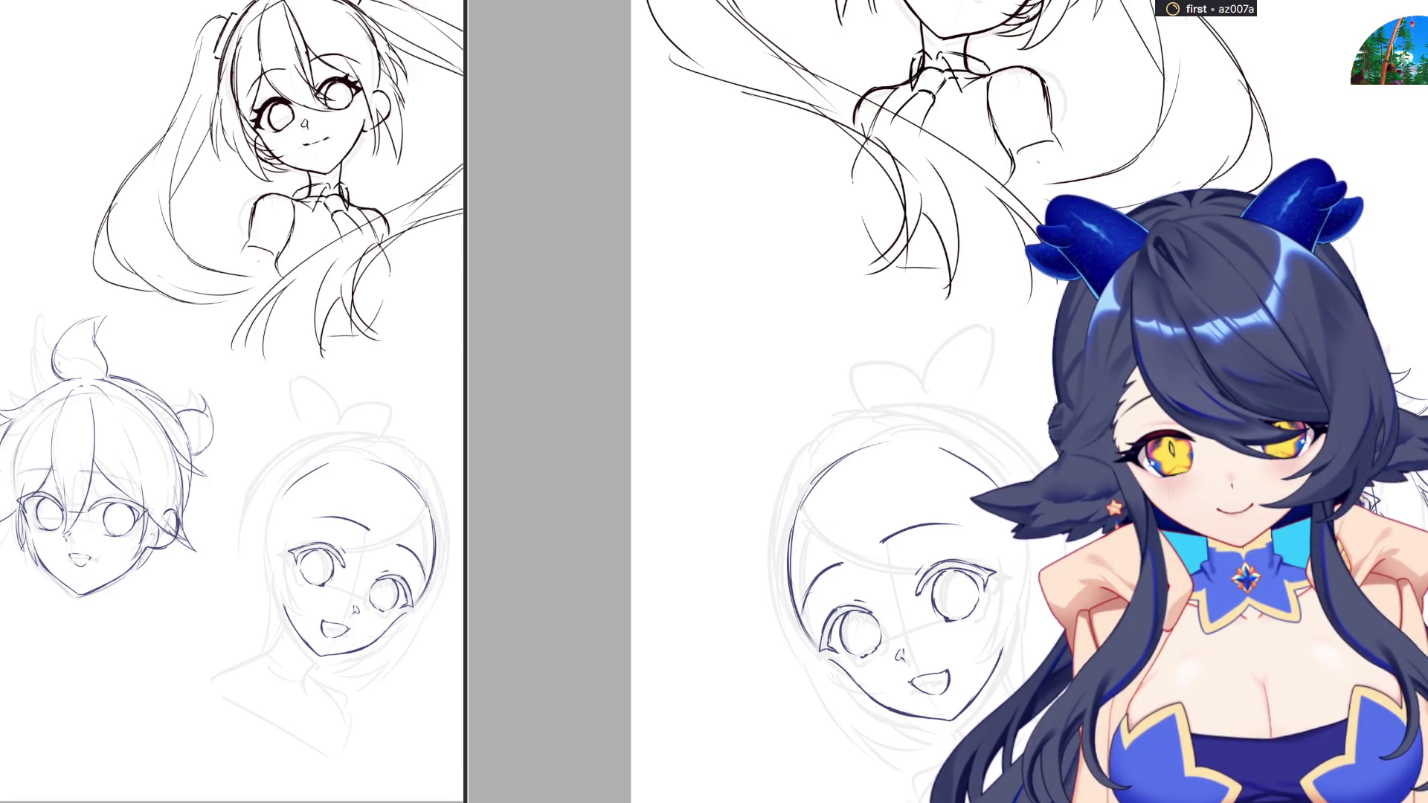
# Add a stroke on the face's left edge, then shift the whole face sketch slightly left and down
pyautogui.moveTo(874, 511); pyautogui.dragTo(1016, 467)
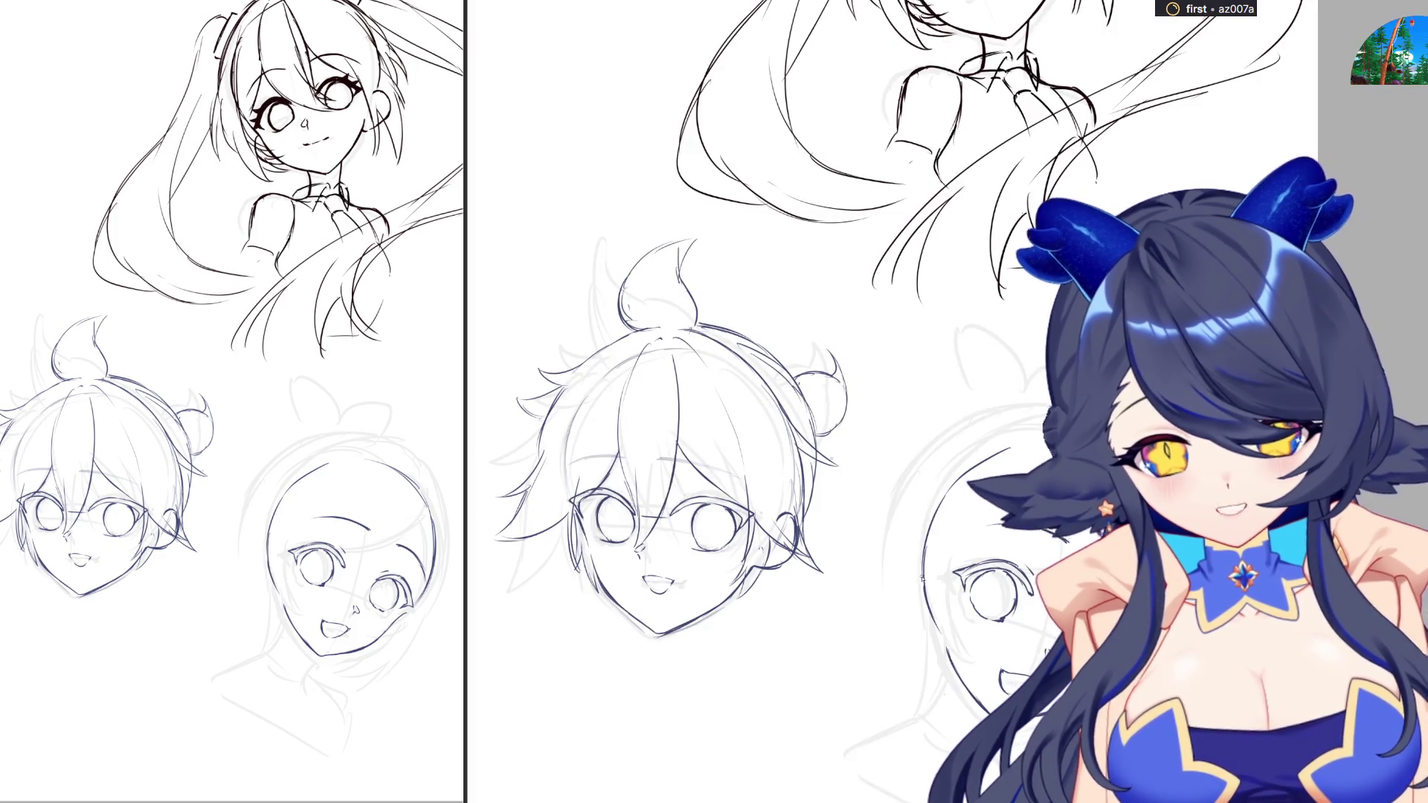
pyautogui.moveTo(924, 568)
pyautogui.mouseDown()
pyautogui.moveTo(915, 618)
pyautogui.moveTo(947, 653)
pyautogui.mouseUp()
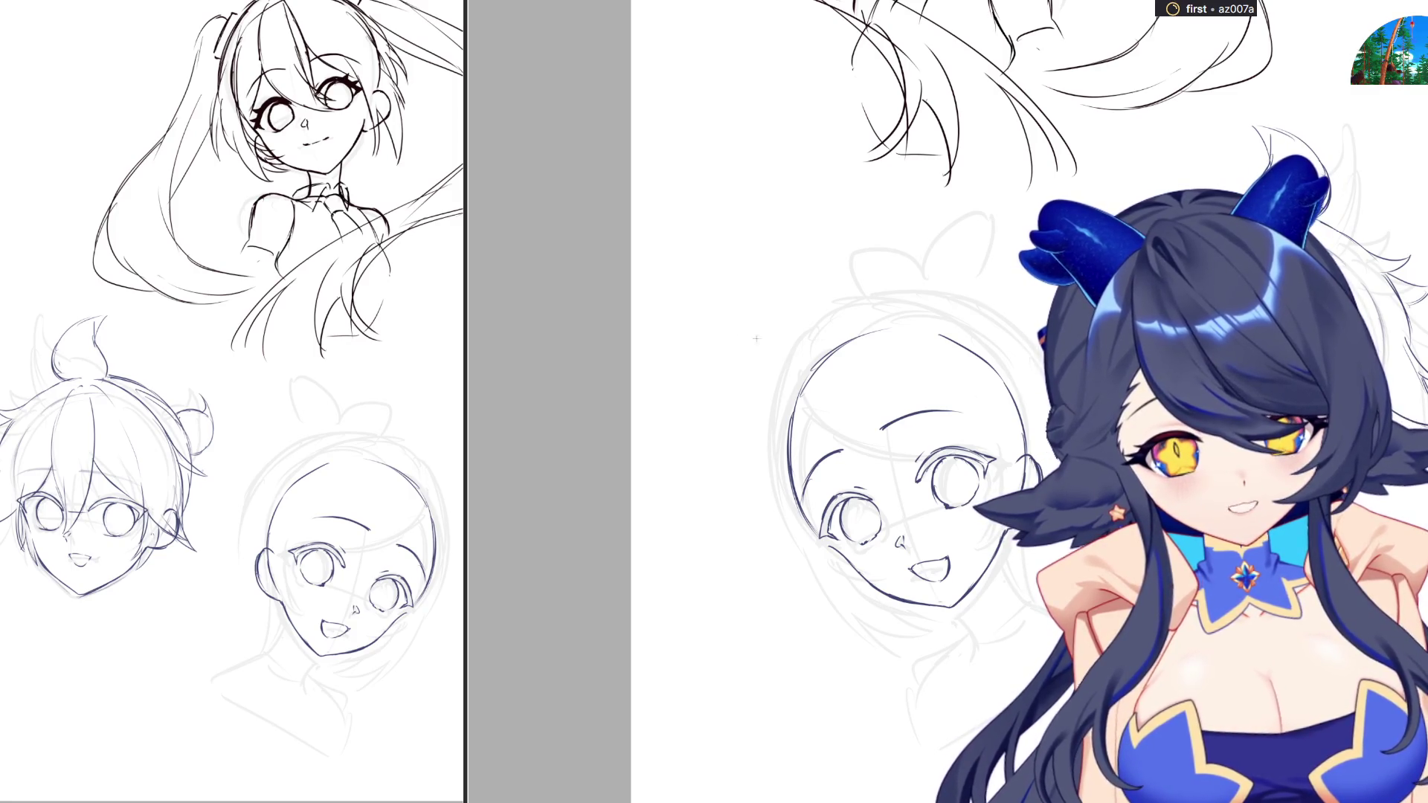
pyautogui.moveTo(725, 321); pyautogui.dragTo(1035, 614)
pyautogui.hotkey('ctrl', 't')
pyautogui.moveTo(979, 505); pyautogui.dragTo(976, 524)
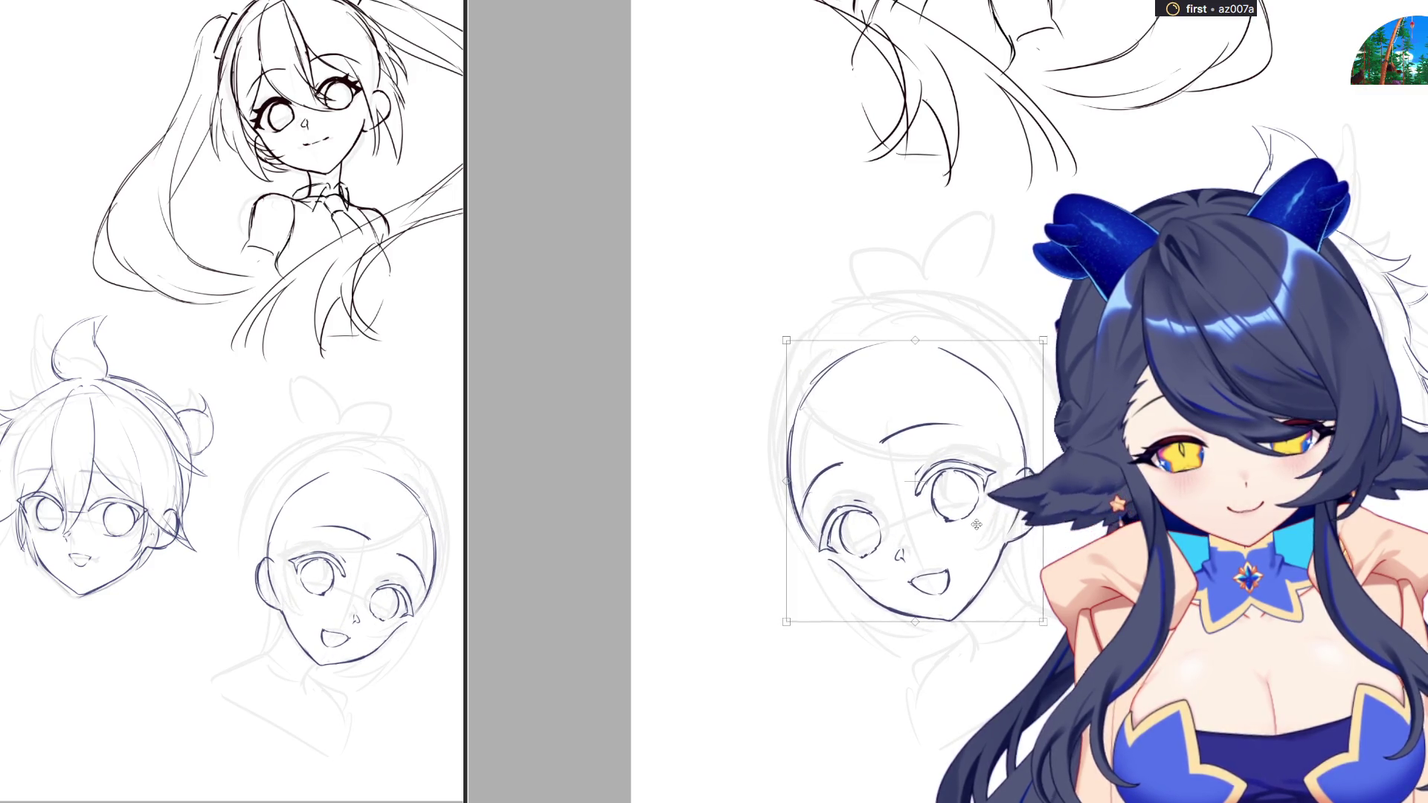
pyautogui.press('Return')
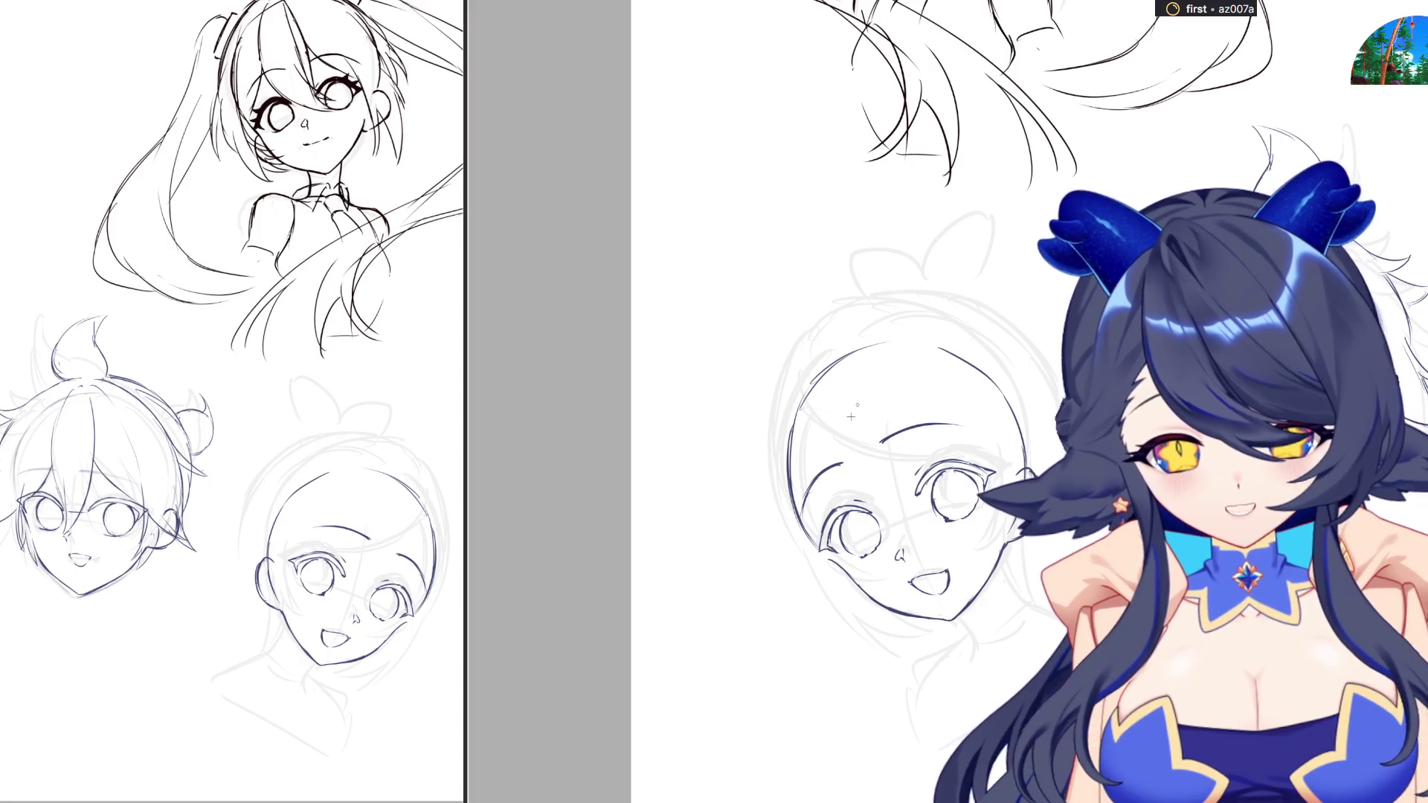
# Ink curved hair strokes across the forehead and the top-of-head outline
pyautogui.moveTo(795, 385); pyautogui.dragTo(806, 427)
pyautogui.hotkey('ctrl', 'z')
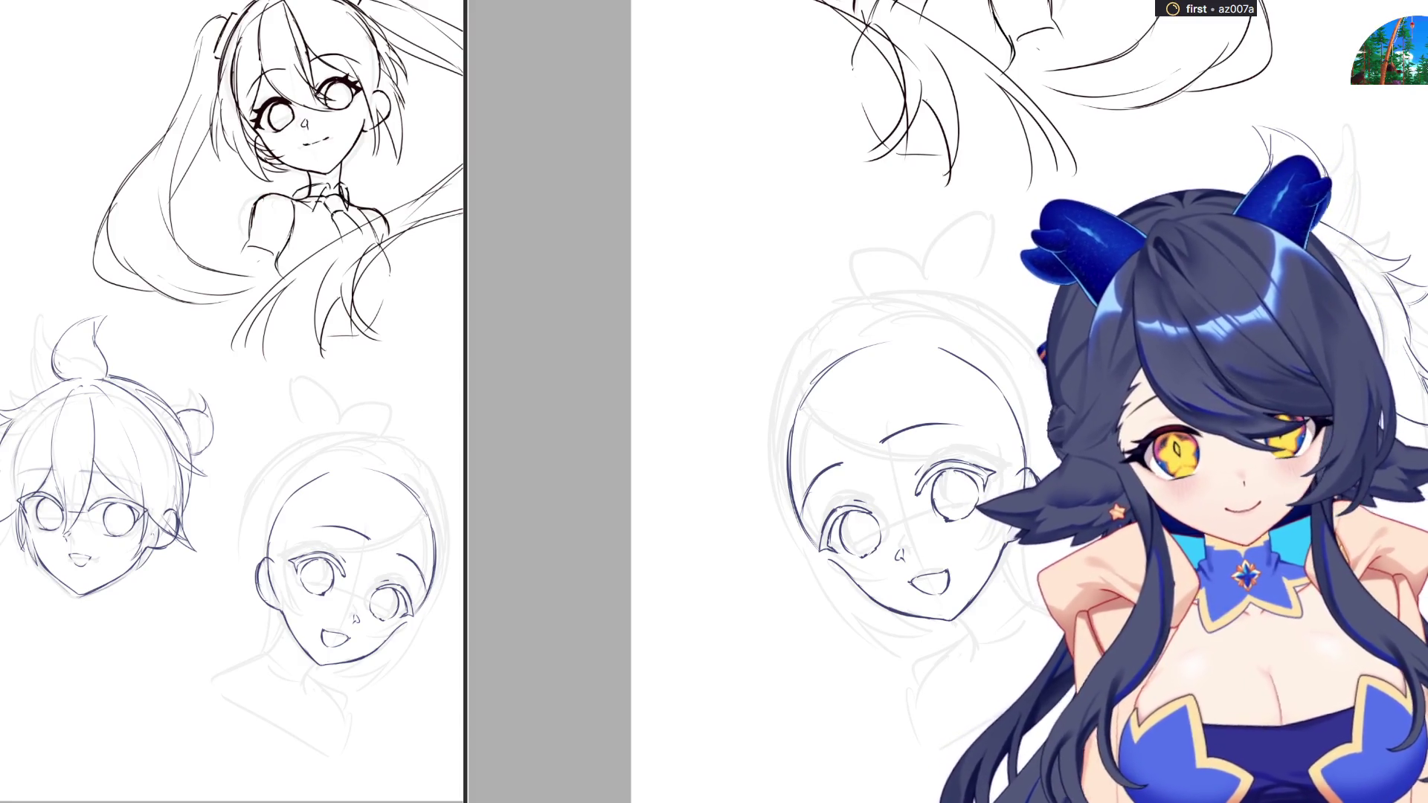
pyautogui.moveTo(794, 376)
pyautogui.mouseDown()
pyautogui.moveTo(842, 468)
pyautogui.moveTo(902, 492)
pyautogui.moveTo(933, 482)
pyautogui.mouseUp()
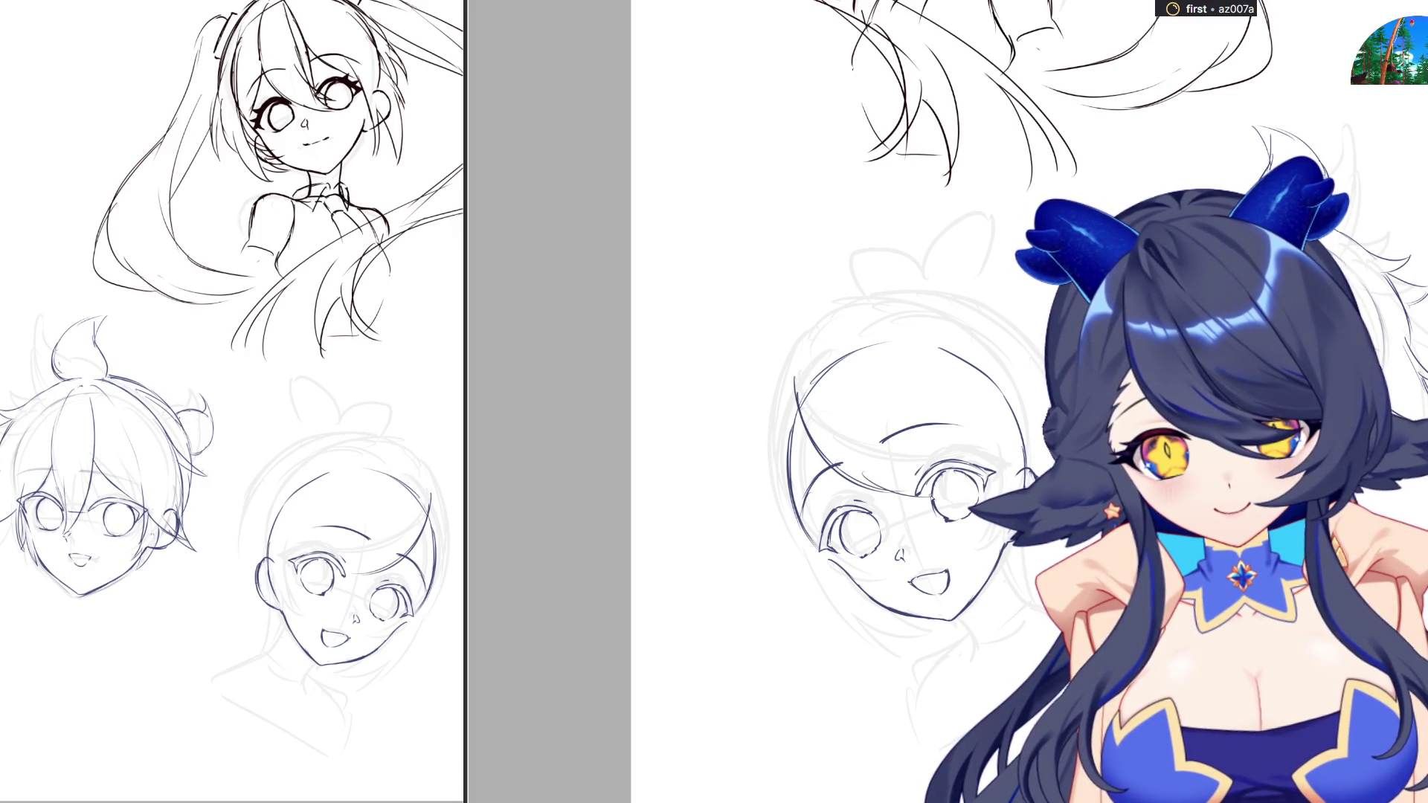
pyautogui.moveTo(834, 380)
pyautogui.mouseDown()
pyautogui.moveTo(922, 462)
pyautogui.moveTo(963, 459)
pyautogui.mouseUp()
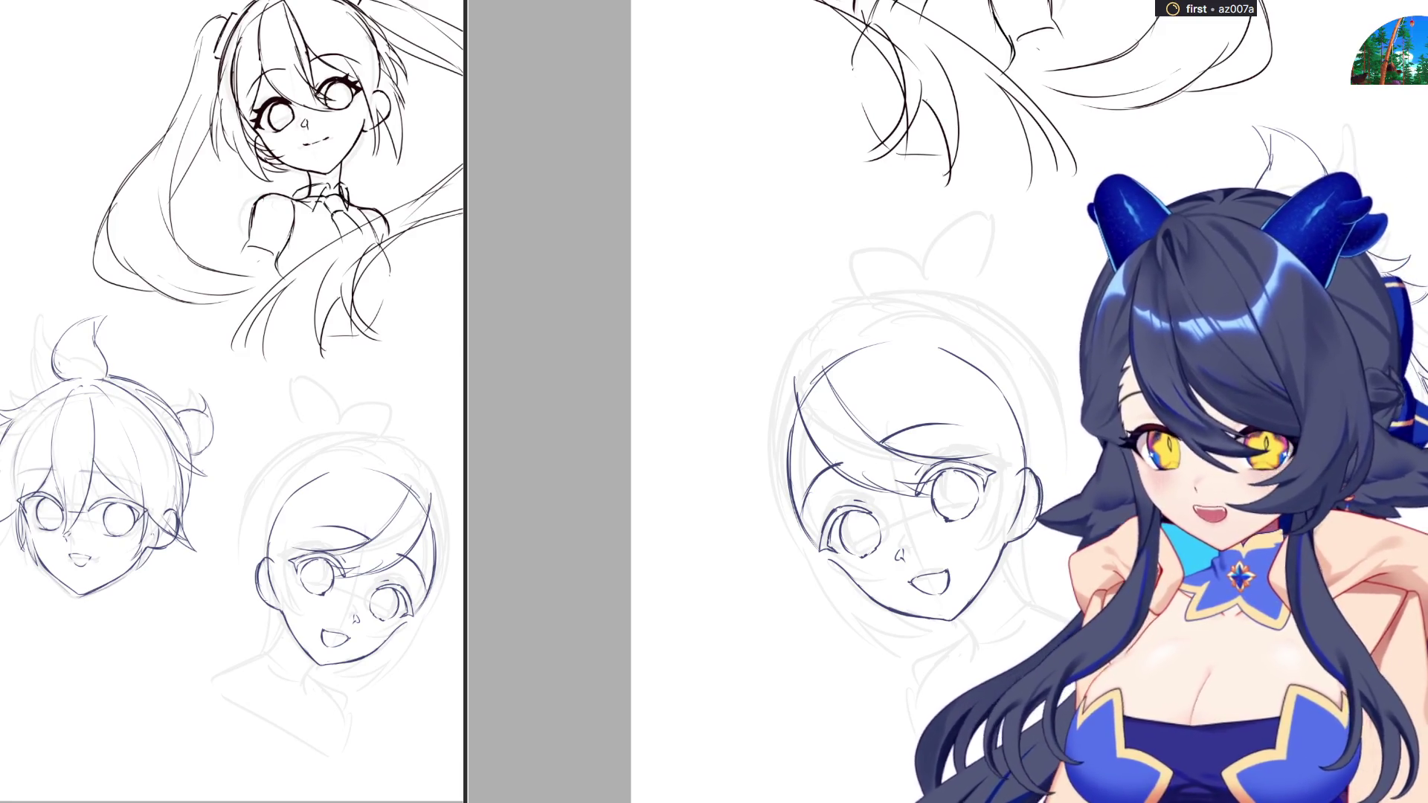
pyautogui.moveTo(813, 340); pyautogui.dragTo(968, 386)
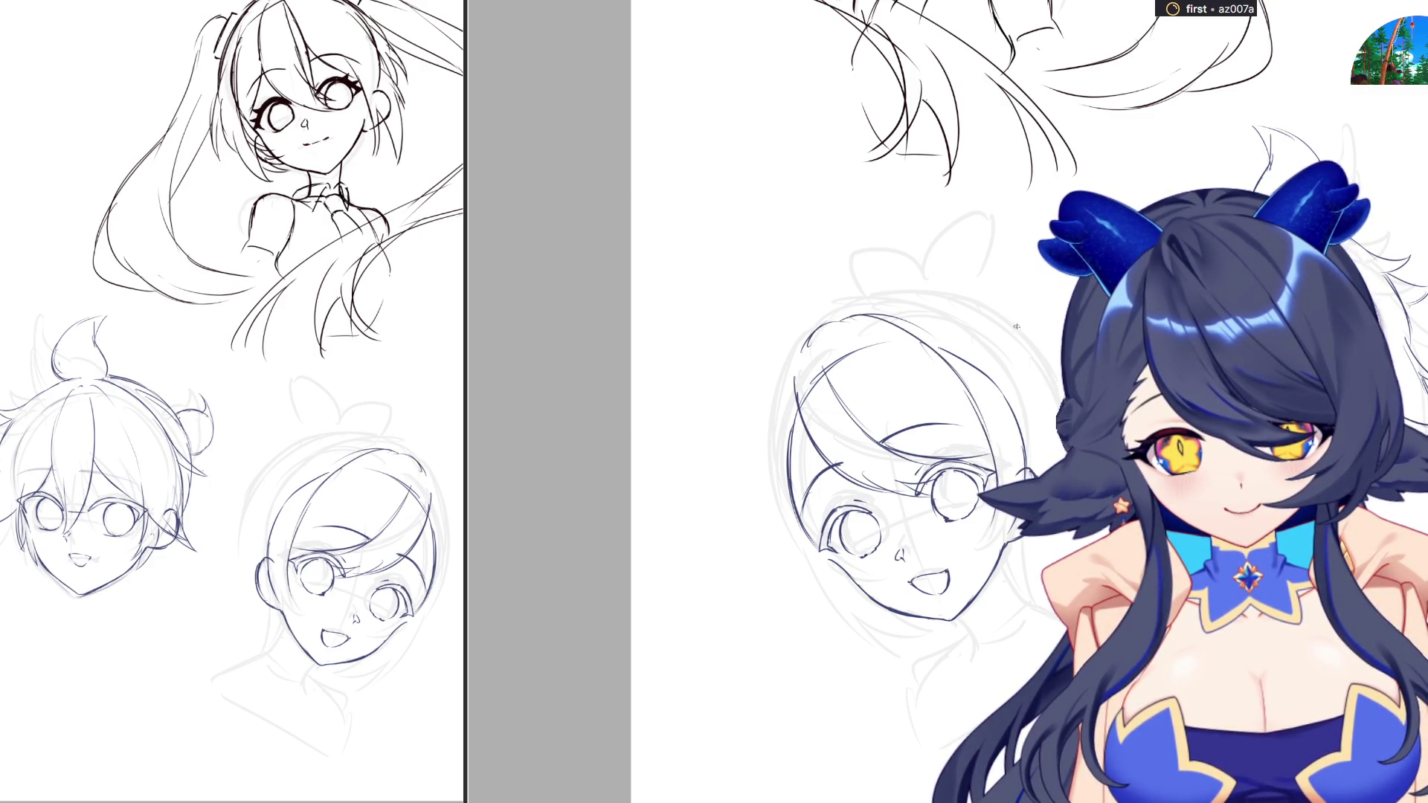
# In the mirrored view, redraw darker strokes along the head's top and sides plus hair strands above the eye
pyautogui.hscroll(-3, 1016, 327)
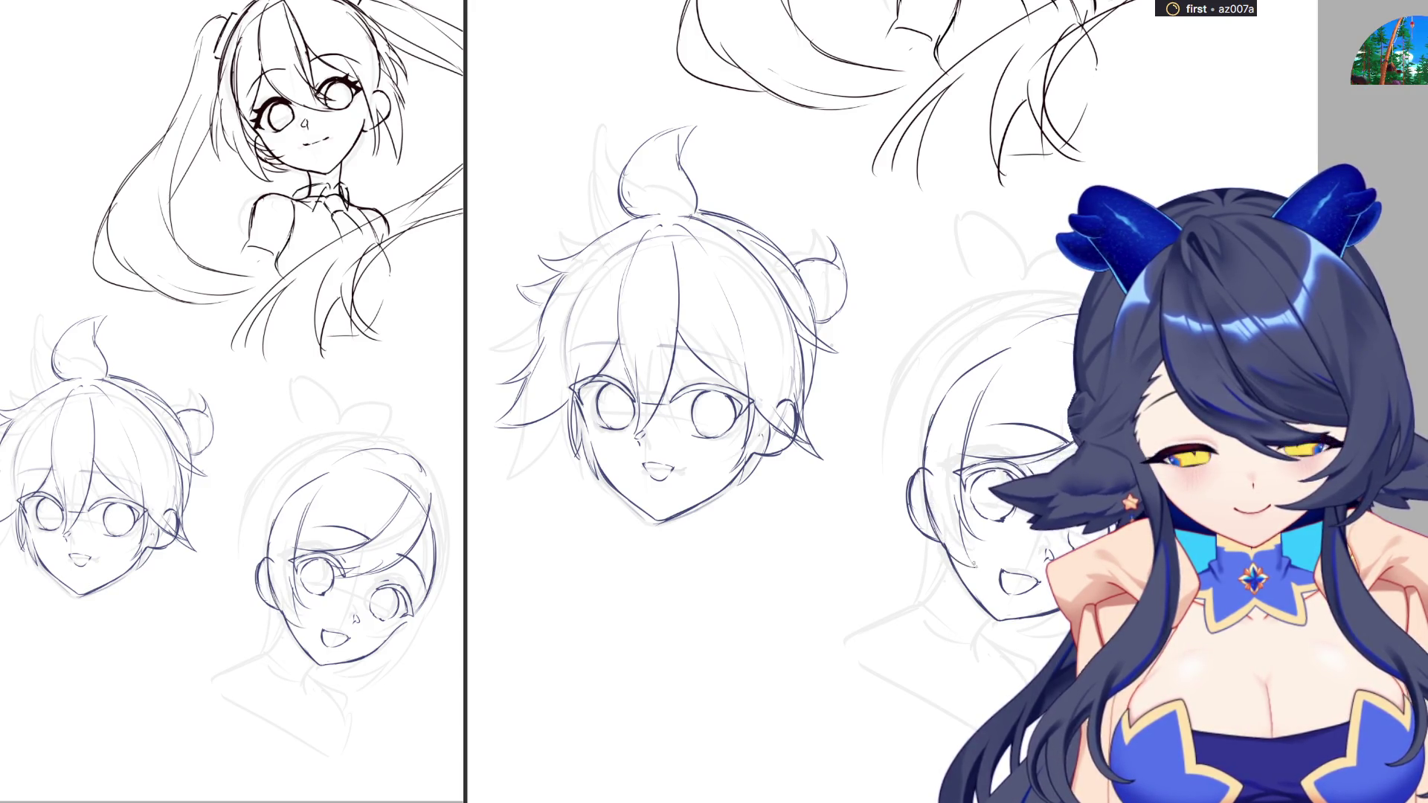
pyautogui.press('m')
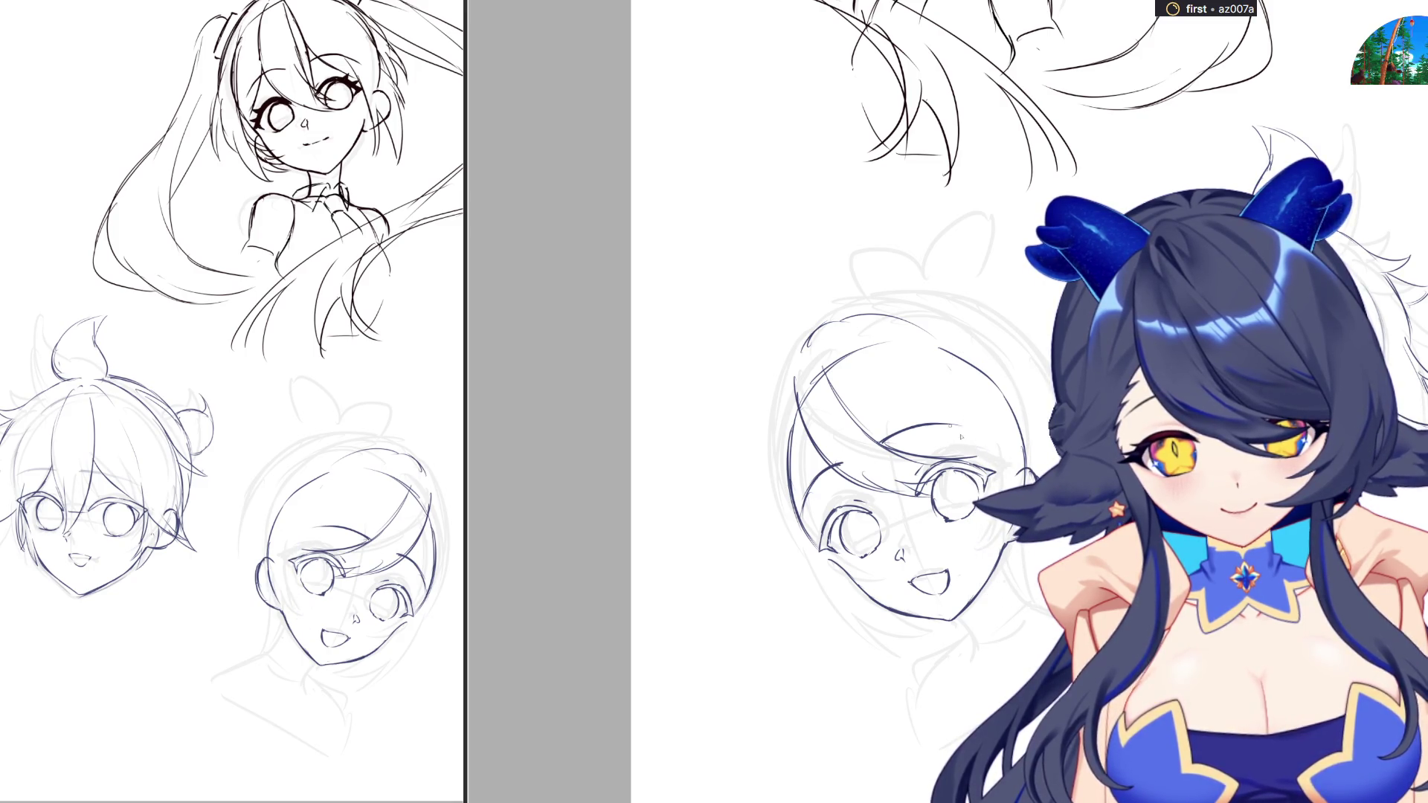
pyautogui.press('m')
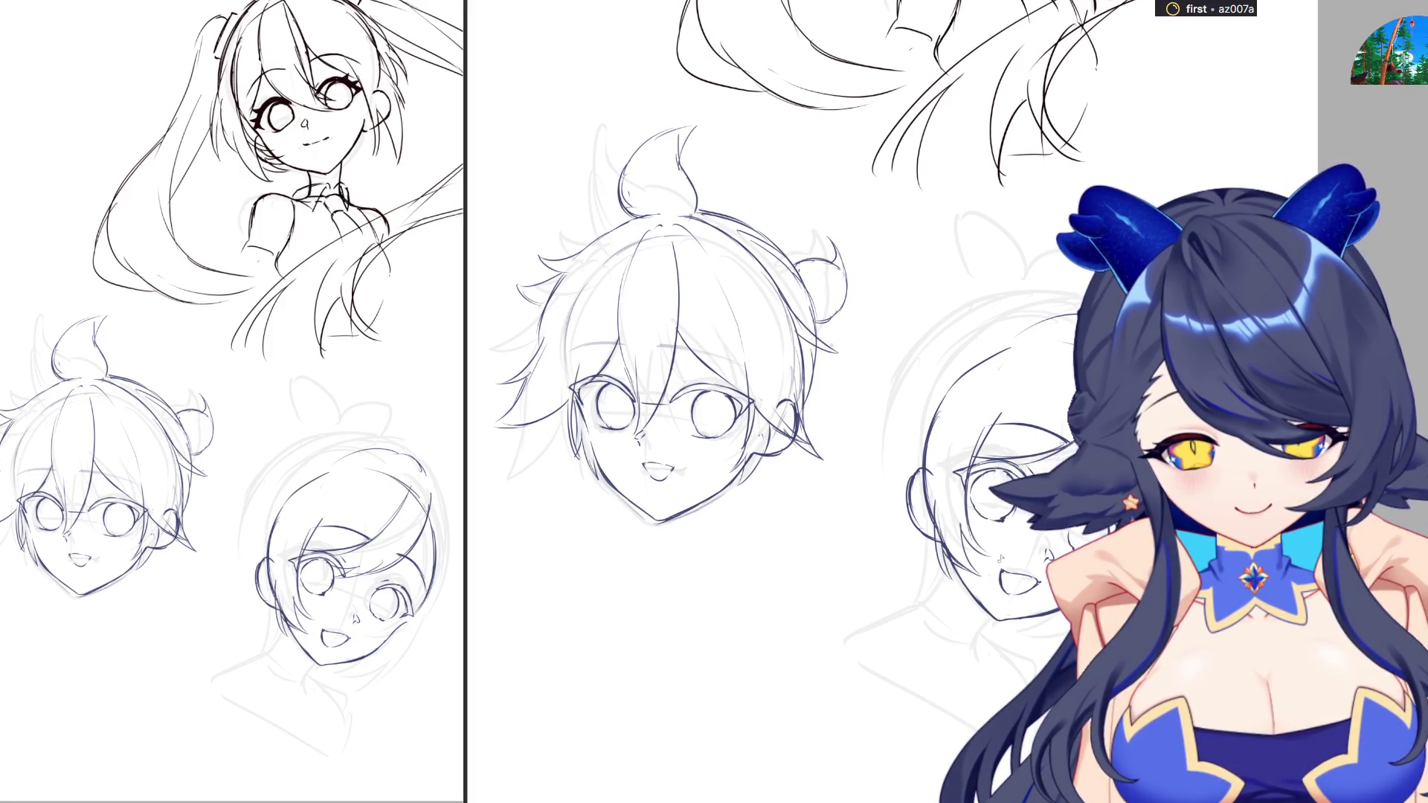
pyautogui.press('m')
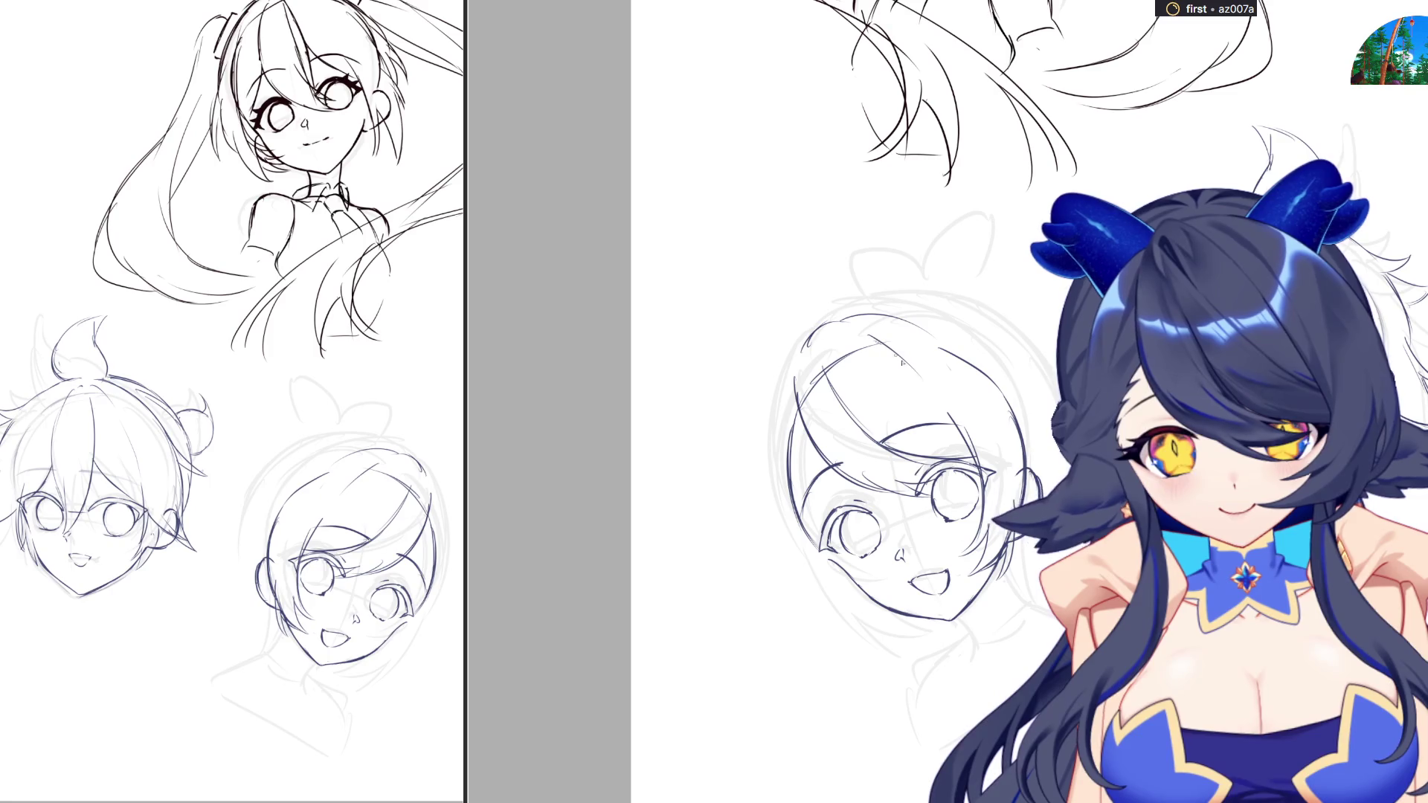
pyautogui.moveTo(845, 321)
pyautogui.mouseDown()
pyautogui.moveTo(939, 312)
pyautogui.moveTo(987, 372)
pyautogui.mouseUp()
pyautogui.moveTo(930, 330); pyautogui.dragTo(998, 379)
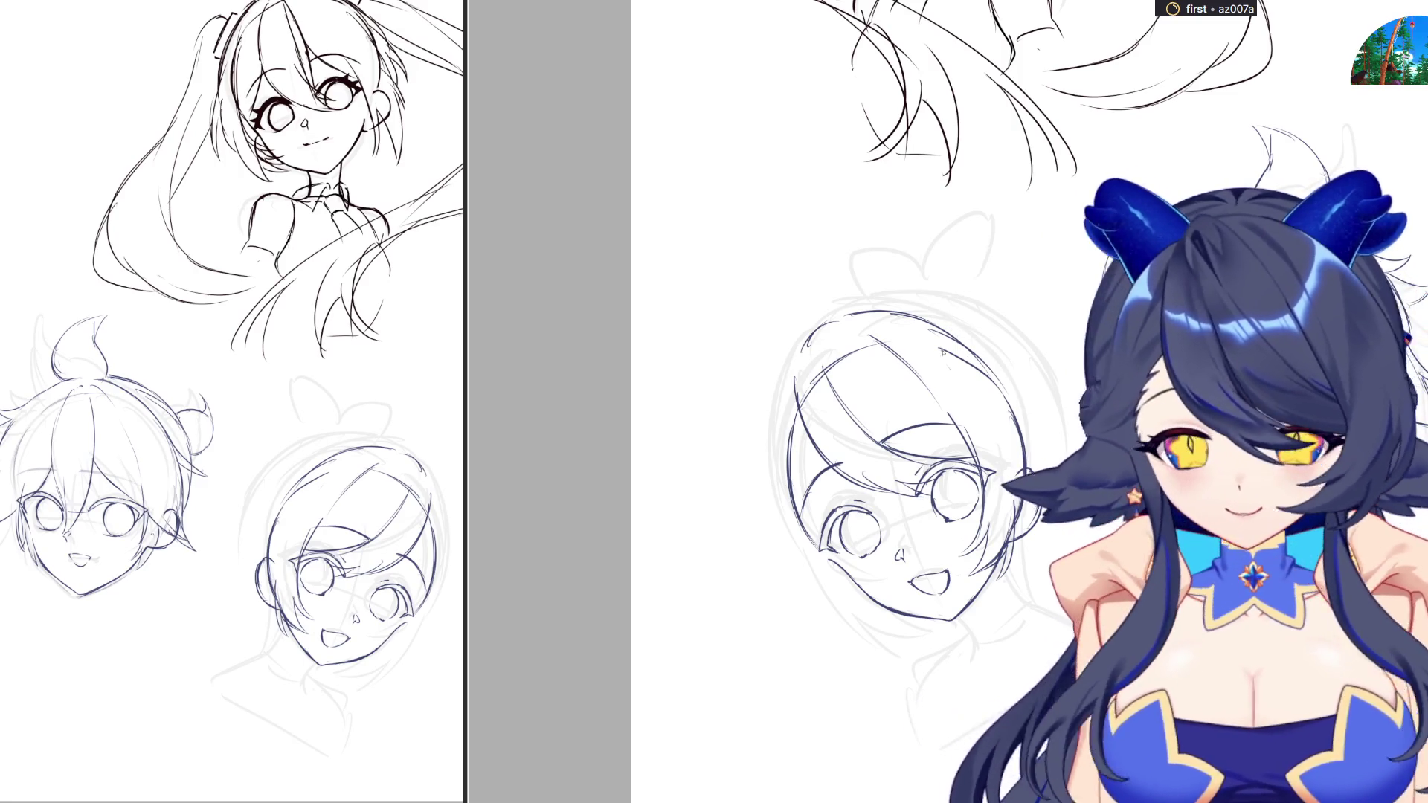
pyautogui.moveTo(963, 344); pyautogui.dragTo(998, 378)
pyautogui.hotkey('ctrl', 'z')
pyautogui.hotkey('ctrl', 'z')
pyautogui.hotkey('ctrl', 'z')
pyautogui.hotkey('ctrl', 'z')
pyautogui.moveTo(862, 308)
pyautogui.mouseDown()
pyautogui.moveTo(945, 315)
pyautogui.moveTo(996, 373)
pyautogui.mouseUp()
pyautogui.moveTo(815, 349); pyautogui.dragTo(779, 461)
pyautogui.moveTo(1030, 402); pyautogui.dragTo(1038, 457)
pyautogui.moveTo(897, 446)
pyautogui.mouseDown()
pyautogui.moveTo(898, 410)
pyautogui.moveTo(915, 409)
pyautogui.moveTo(912, 460)
pyautogui.moveTo(942, 412)
pyautogui.mouseUp()
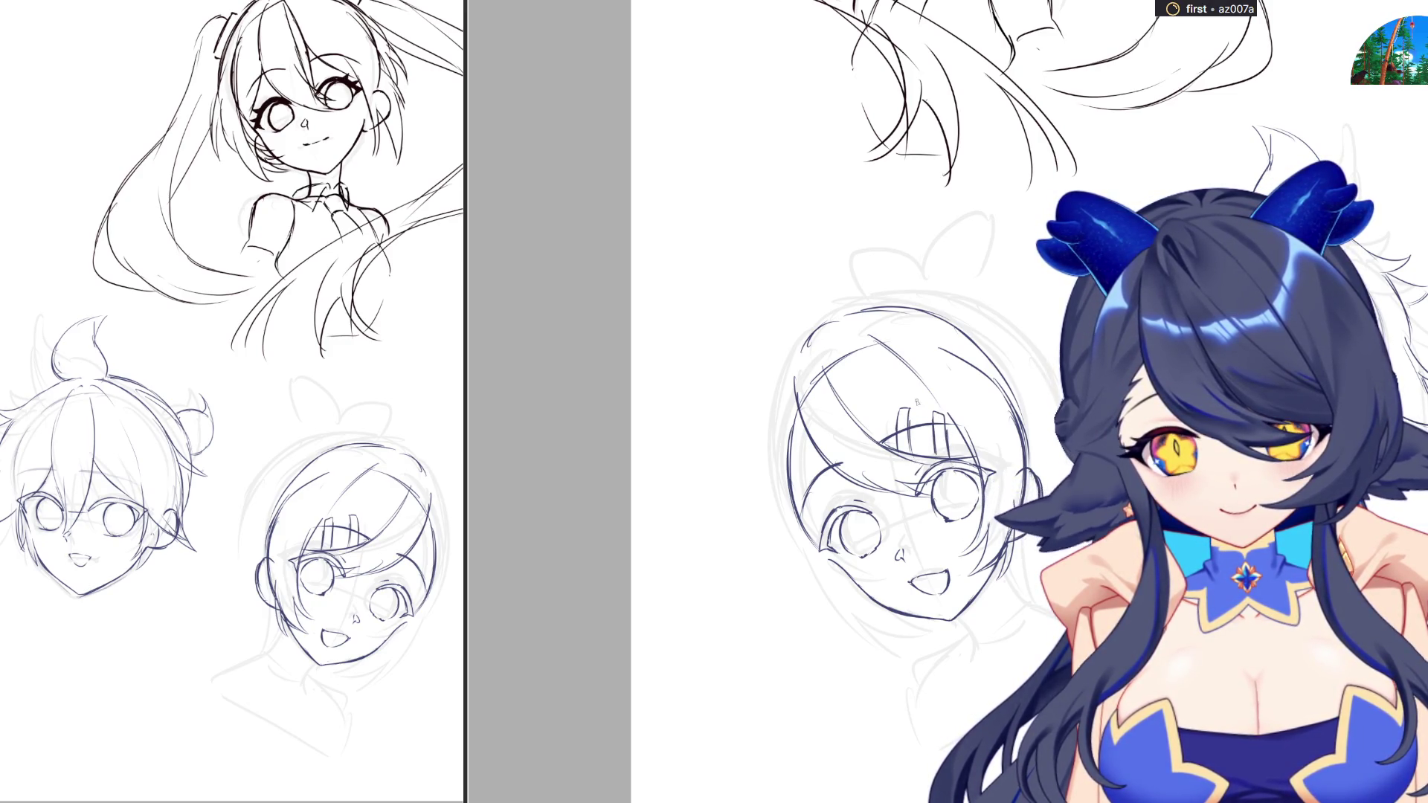
# Redraw the face contour from cheek to chin along the head's left outline and lower jaw
pyautogui.hscroll(-5, 818, 401)
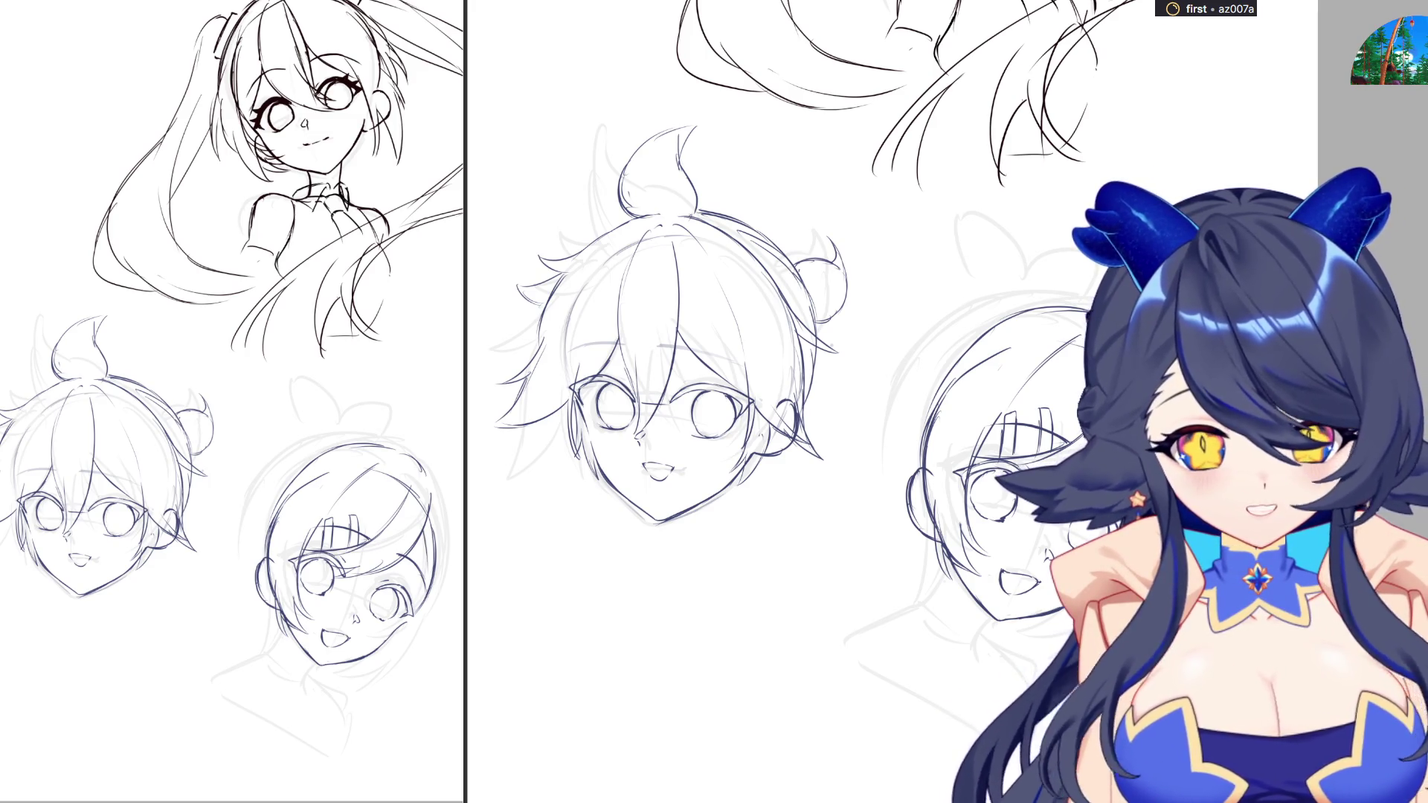
pyautogui.press('m')
pyautogui.moveTo(781, 450); pyautogui.dragTo(825, 556)
pyautogui.moveTo(788, 489)
pyautogui.mouseDown()
pyautogui.moveTo(876, 584)
pyautogui.moveTo(863, 576)
pyautogui.mouseUp()
pyautogui.moveTo(777, 448)
pyautogui.mouseDown()
pyautogui.moveTo(807, 464)
pyautogui.moveTo(788, 463)
pyautogui.moveTo(806, 485)
pyautogui.mouseUp()
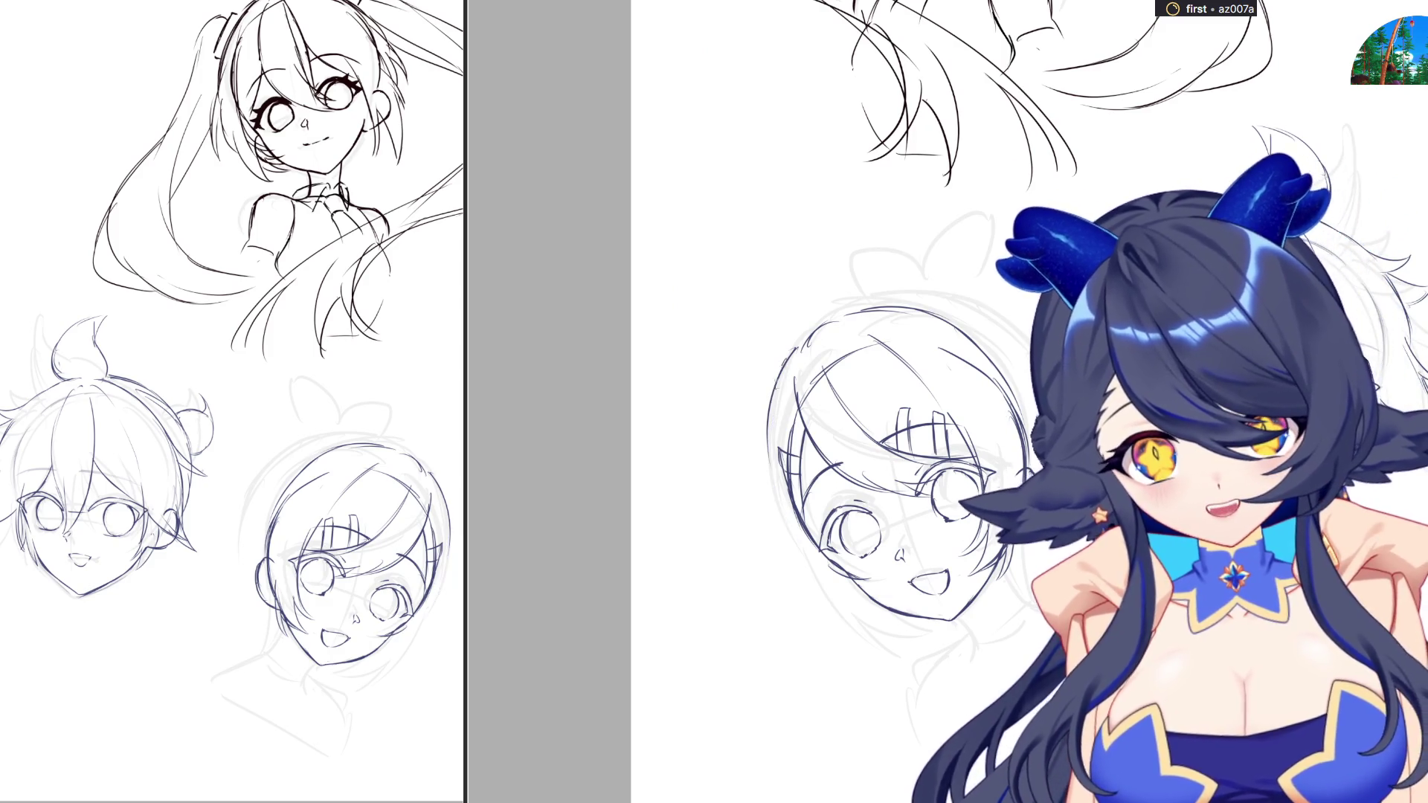
pyautogui.moveTo(766, 417); pyautogui.dragTo(859, 641)
pyautogui.moveTo(820, 581)
pyautogui.mouseDown()
pyautogui.moveTo(887, 659)
pyautogui.moveTo(899, 631)
pyautogui.mouseUp()
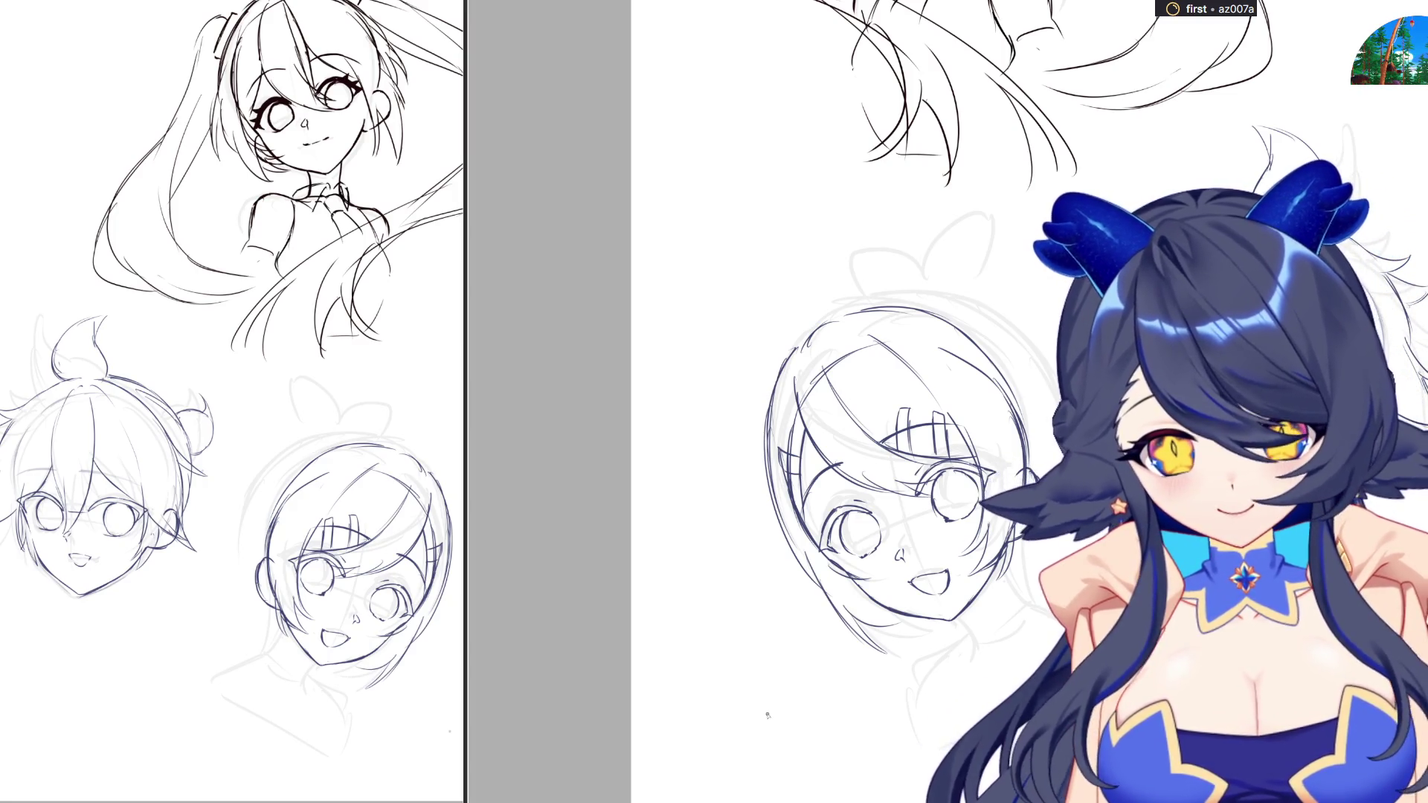
pyautogui.moveTo(780, 389); pyautogui.dragTo(772, 514)
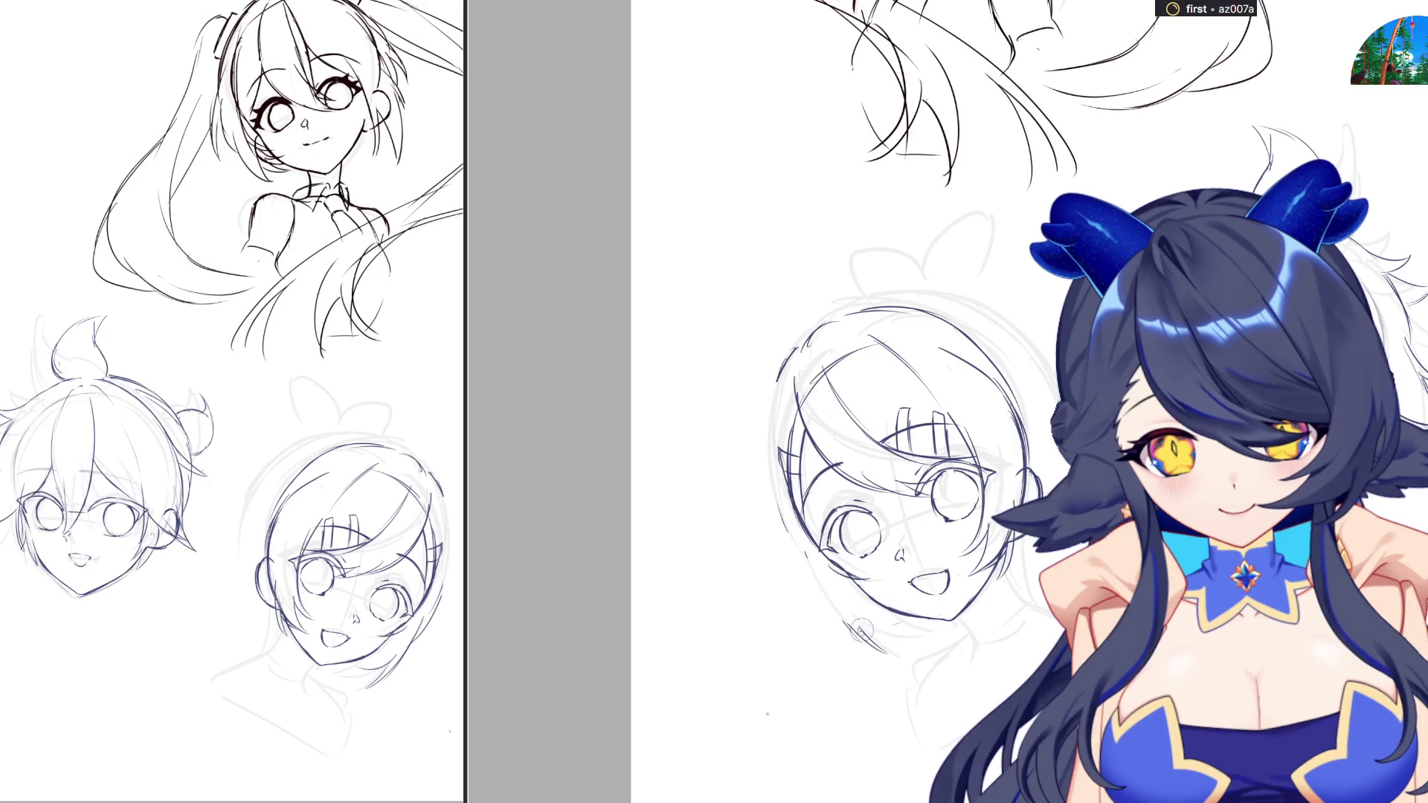
# Redraw the head's left outer contour down the cheek, undoing stray jaw strokes
pyautogui.moveTo(795, 349)
pyautogui.mouseDown()
pyautogui.moveTo(761, 476)
pyautogui.moveTo(761, 550)
pyautogui.mouseUp()
pyautogui.moveTo(760, 465)
pyautogui.mouseDown()
pyautogui.moveTo(810, 577)
pyautogui.moveTo(866, 621)
pyautogui.moveTo(874, 597)
pyautogui.moveTo(885, 643)
pyautogui.mouseUp()
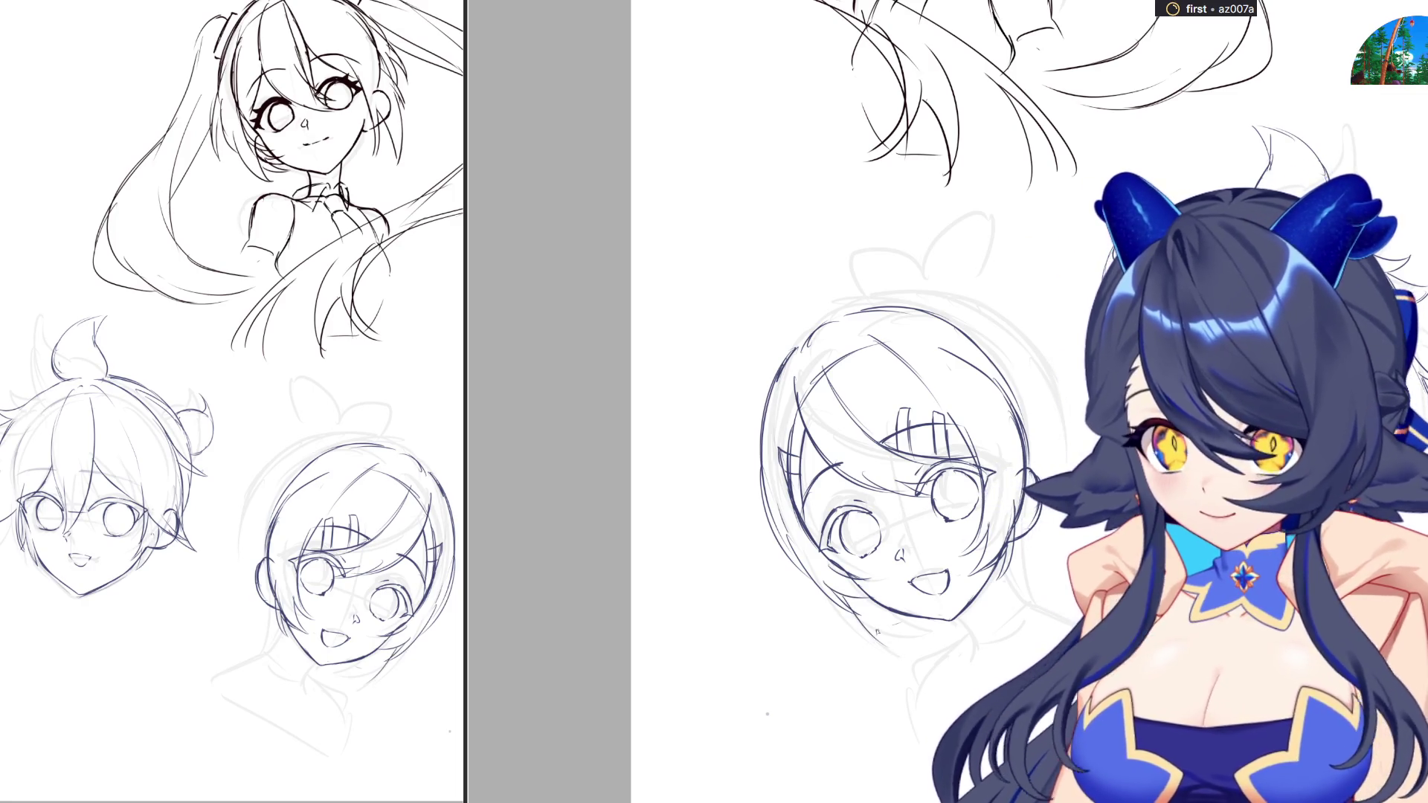
pyautogui.hotkey('ctrl', 'z')
pyautogui.moveTo(849, 597)
pyautogui.mouseDown()
pyautogui.moveTo(904, 652)
pyautogui.moveTo(916, 629)
pyautogui.moveTo(941, 633)
pyautogui.mouseUp()
pyautogui.hotkey('ctrl', 'z')
# Ink the top-left head outline and sketch a curved bow loop above the crown
pyautogui.press('m')
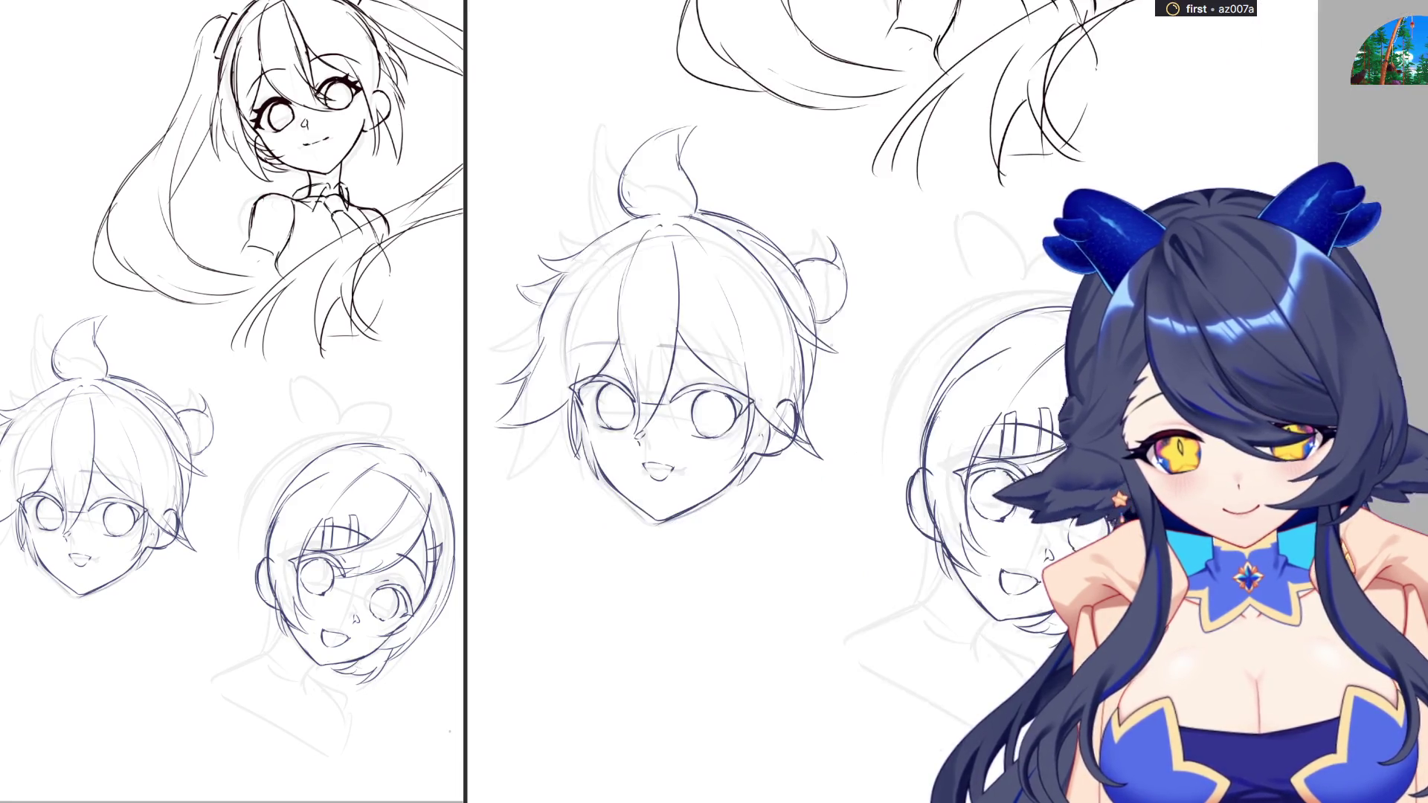
pyautogui.press('m')
pyautogui.moveTo(809, 331)
pyautogui.mouseDown()
pyautogui.moveTo(862, 305)
pyautogui.moveTo(944, 295)
pyautogui.moveTo(981, 308)
pyautogui.moveTo(1032, 354)
pyautogui.moveTo(1056, 444)
pyautogui.mouseUp()
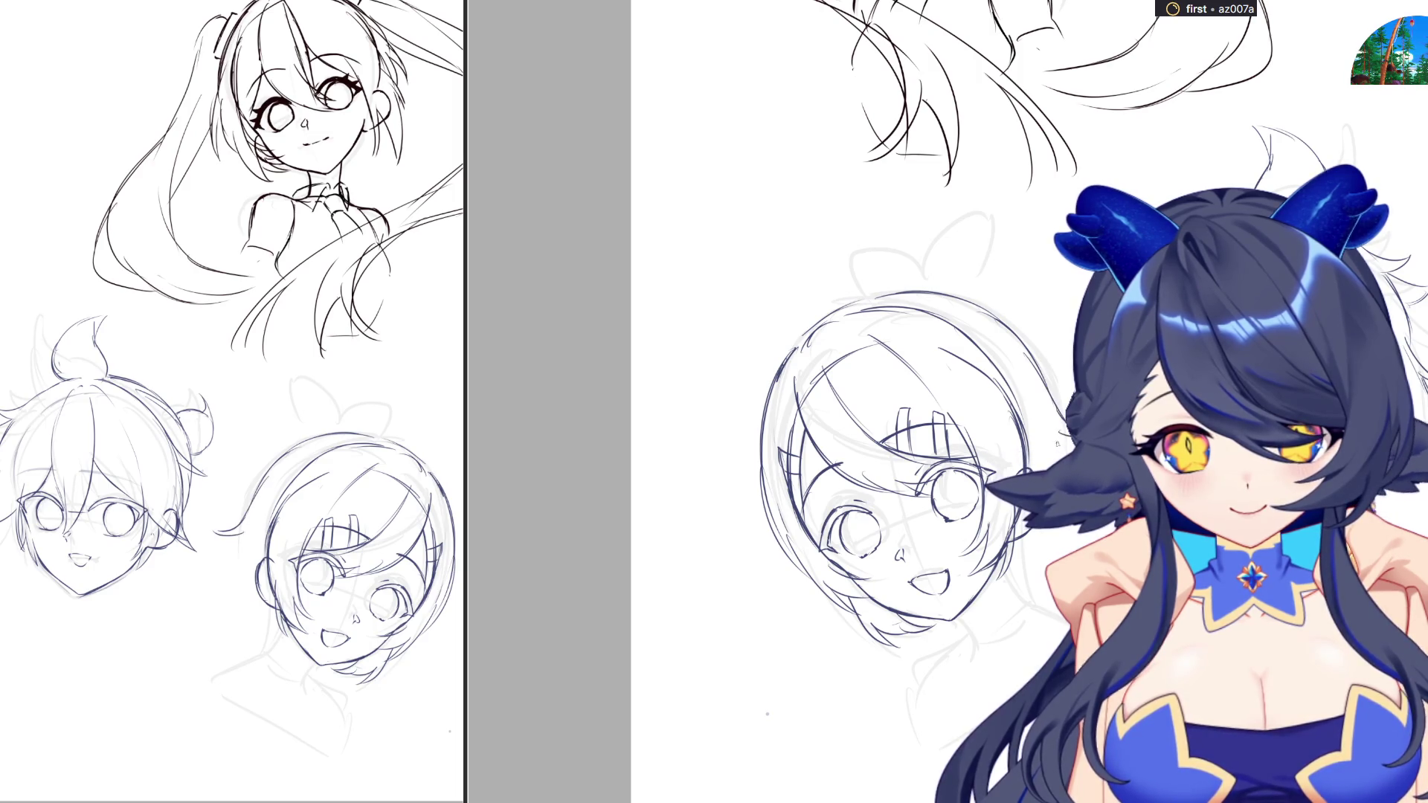
pyautogui.moveTo(781, 428)
pyautogui.mouseDown()
pyautogui.moveTo(736, 476)
pyautogui.moveTo(840, 476)
pyautogui.moveTo(881, 502)
pyautogui.moveTo(855, 502)
pyautogui.moveTo(885, 534)
pyautogui.moveTo(922, 544)
pyautogui.mouseUp()
pyautogui.hotkey('ctrl', 'z')
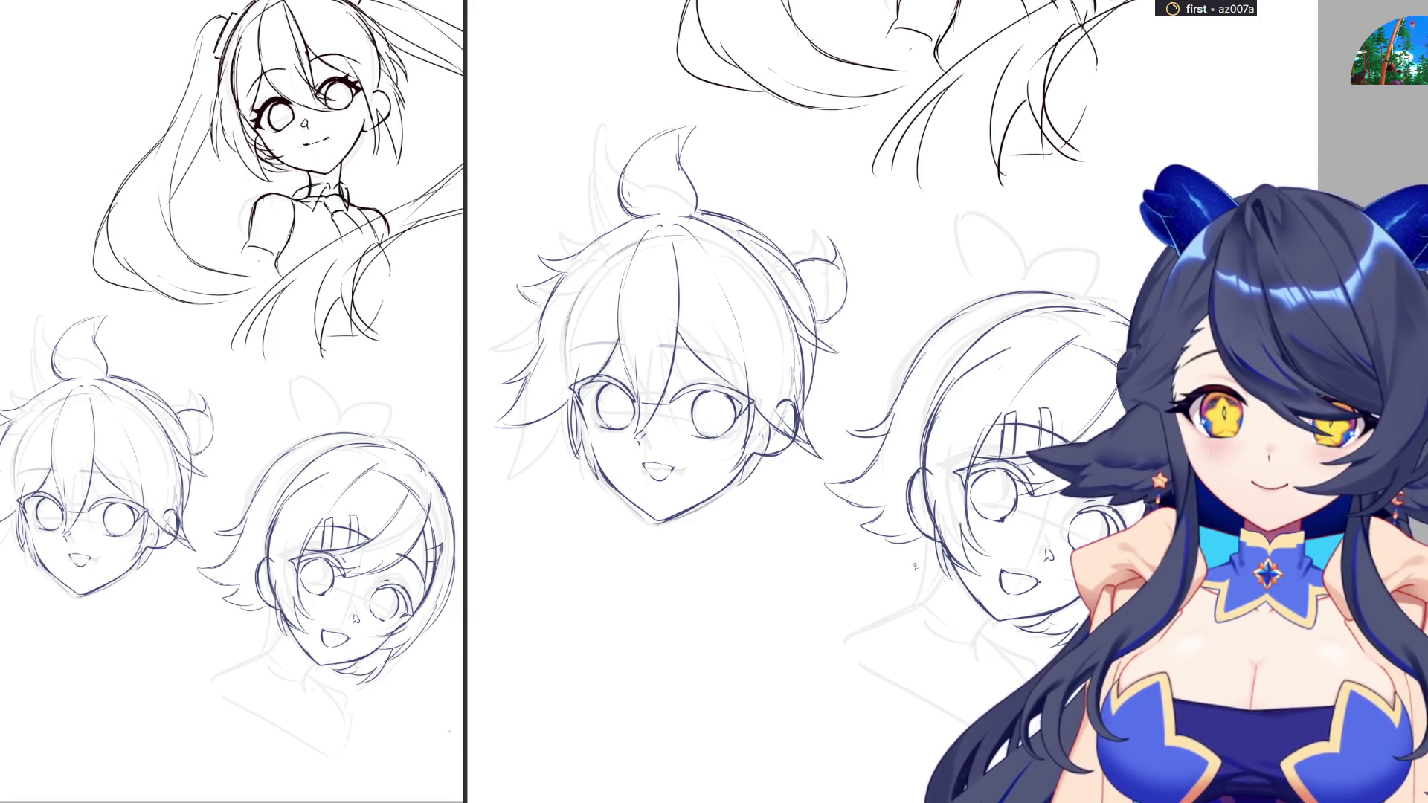
pyautogui.press('m')
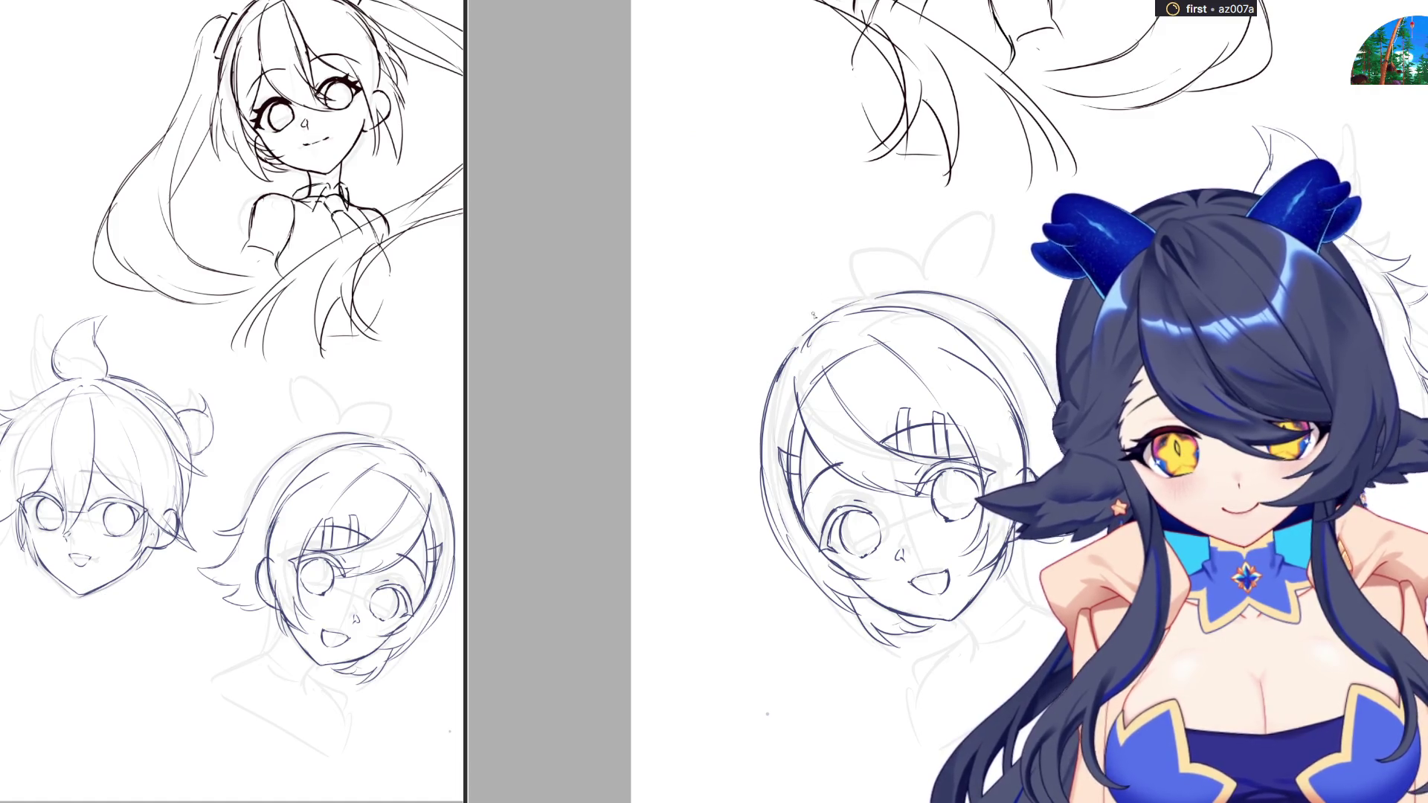
pyautogui.moveTo(825, 305)
pyautogui.mouseDown()
pyautogui.moveTo(900, 195)
pyautogui.moveTo(921, 279)
pyautogui.moveTo(912, 316)
pyautogui.mouseUp()
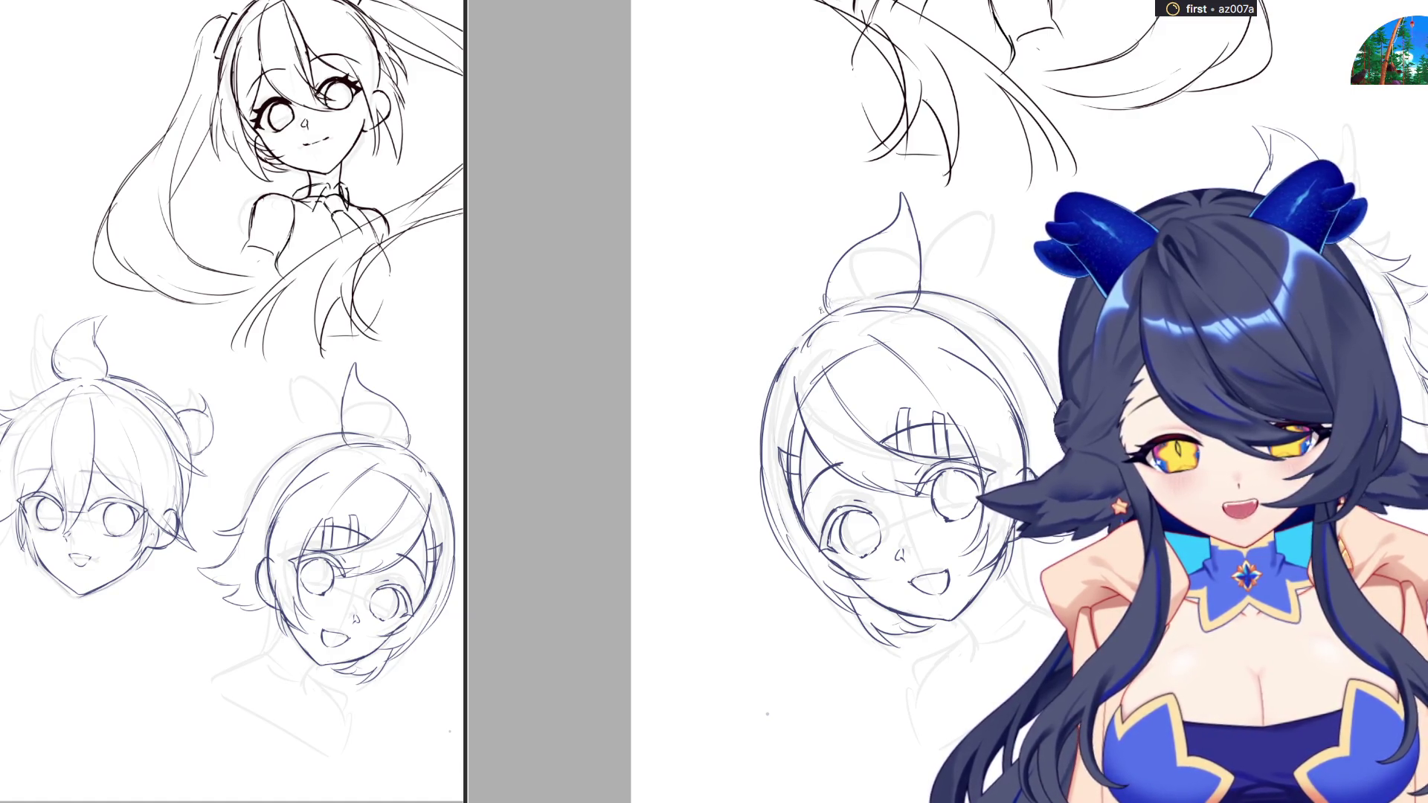
# Mirror the view and redraw the first head's hair tuft shorter
pyautogui.moveTo(1010, 213); pyautogui.dragTo(1151, 168)
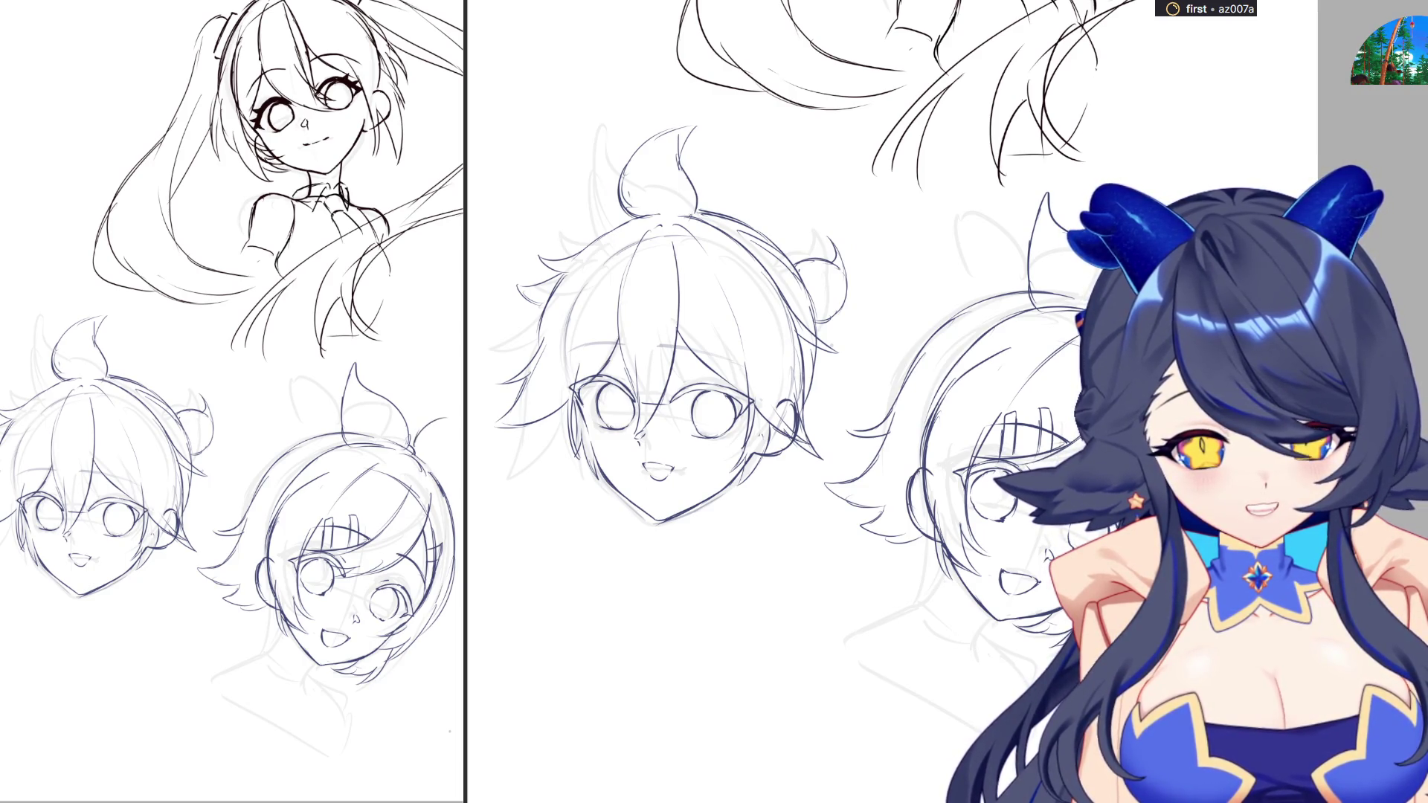
pyautogui.press('h')
pyautogui.hotkey('ctrl', 'z')
pyautogui.hotkey('ctrl', 'z')
pyautogui.moveTo(824, 315)
pyautogui.mouseDown()
pyautogui.moveTo(766, 289)
pyautogui.moveTo(733, 388)
pyautogui.moveTo(762, 418)
pyautogui.mouseUp()
# Sketch the second bow loop on the third head, then unmirror the view
pyautogui.moveTo(712, 329)
pyautogui.mouseDown()
pyautogui.moveTo(714, 290)
pyautogui.moveTo(762, 305)
pyautogui.mouseUp()
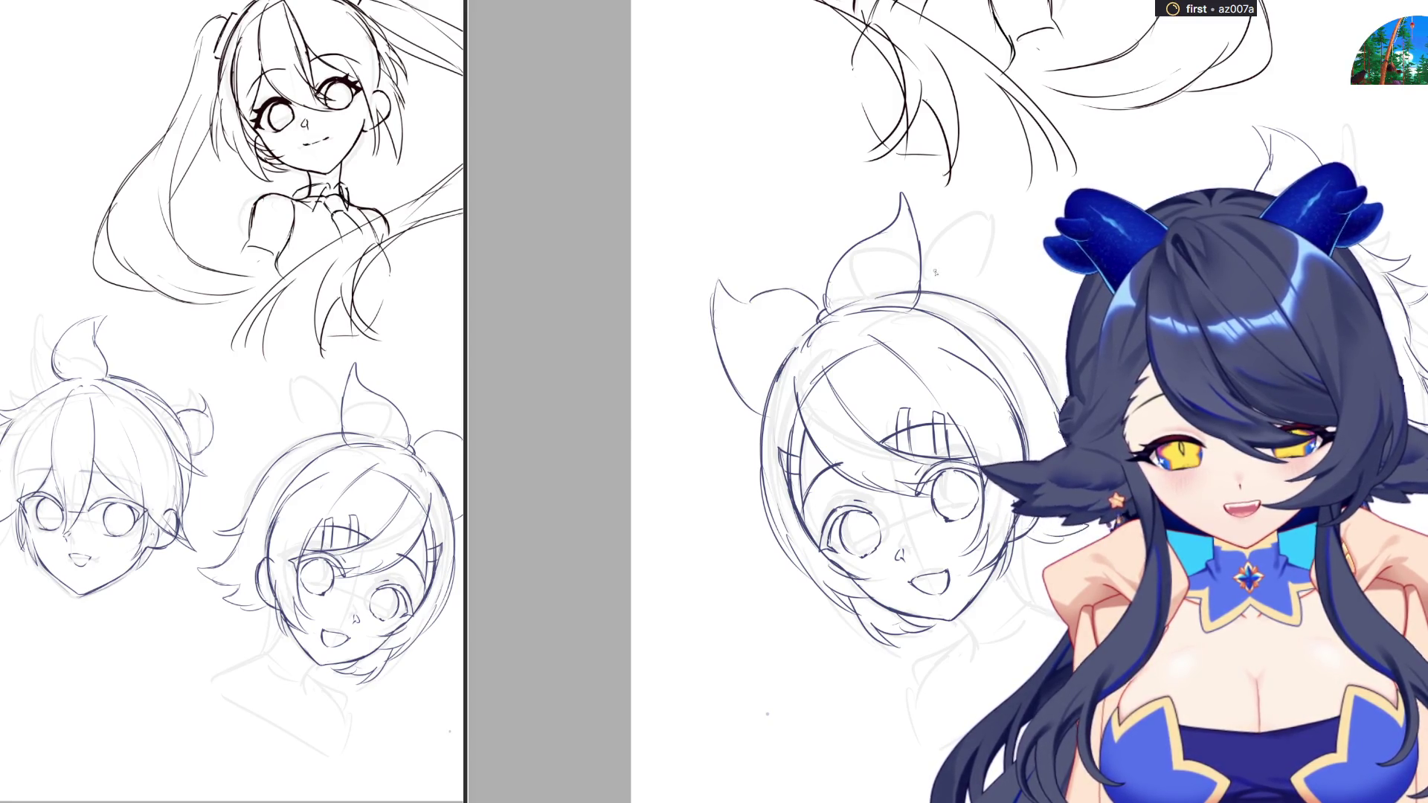
pyautogui.press('h')
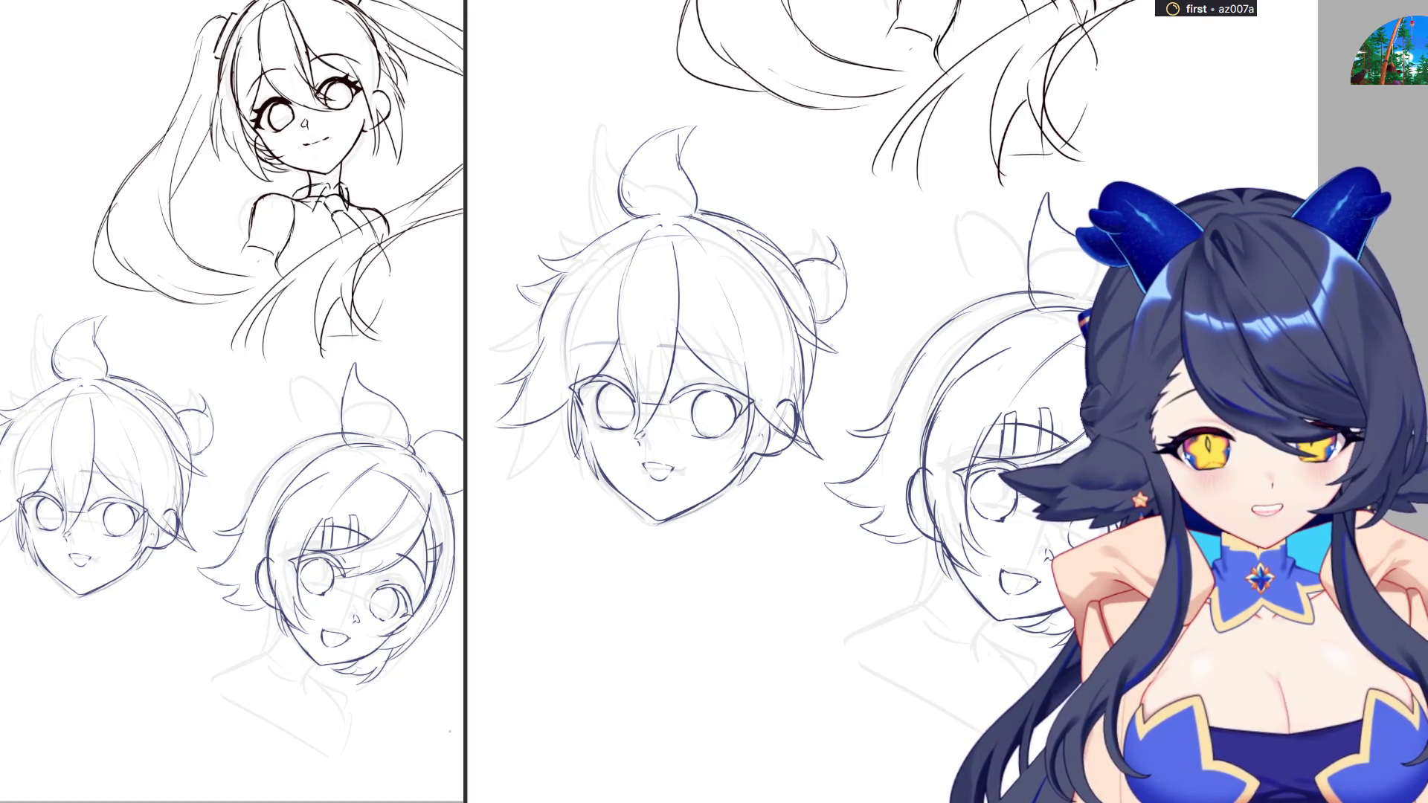
pyautogui.scroll(2, 974, 370)
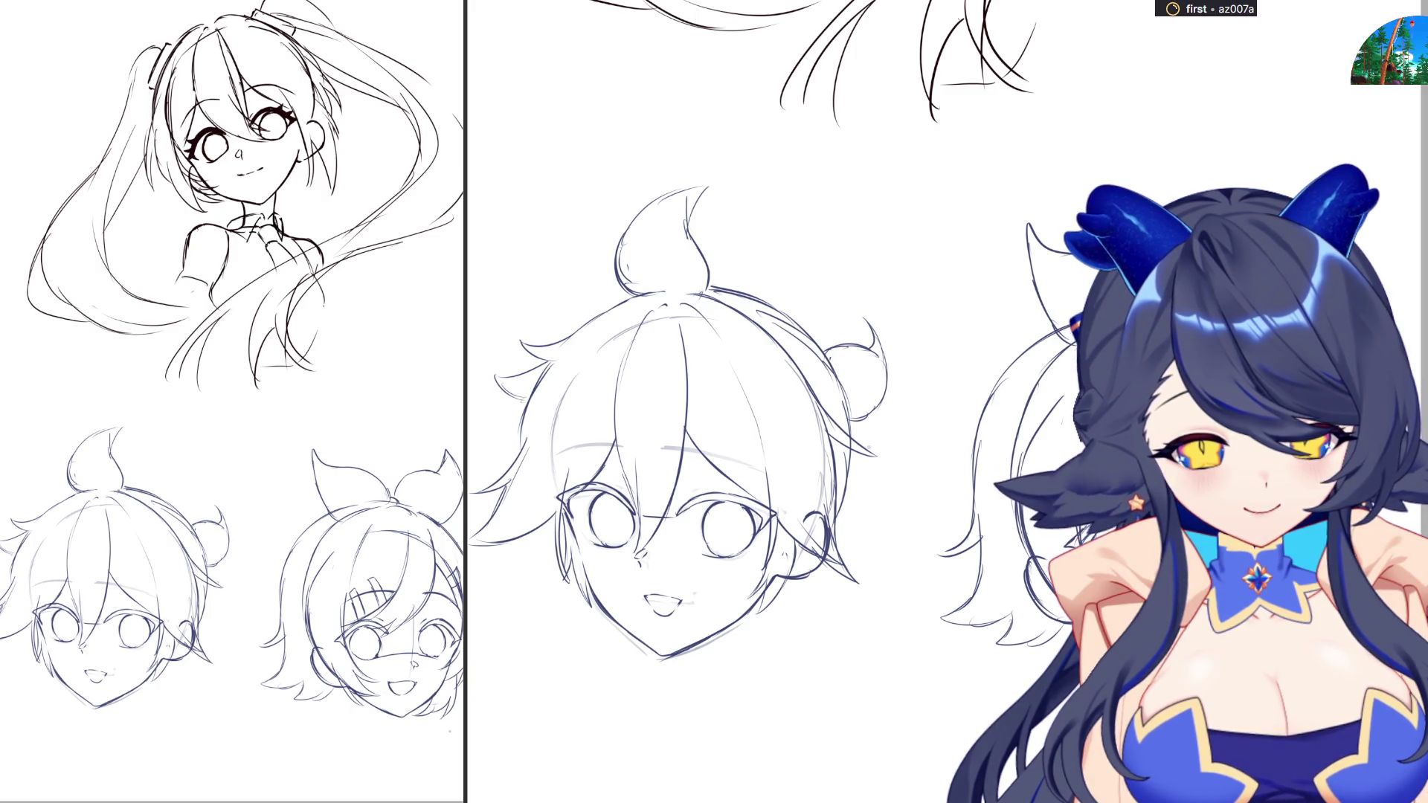
pyautogui.scroll(-2, 1380, 703)
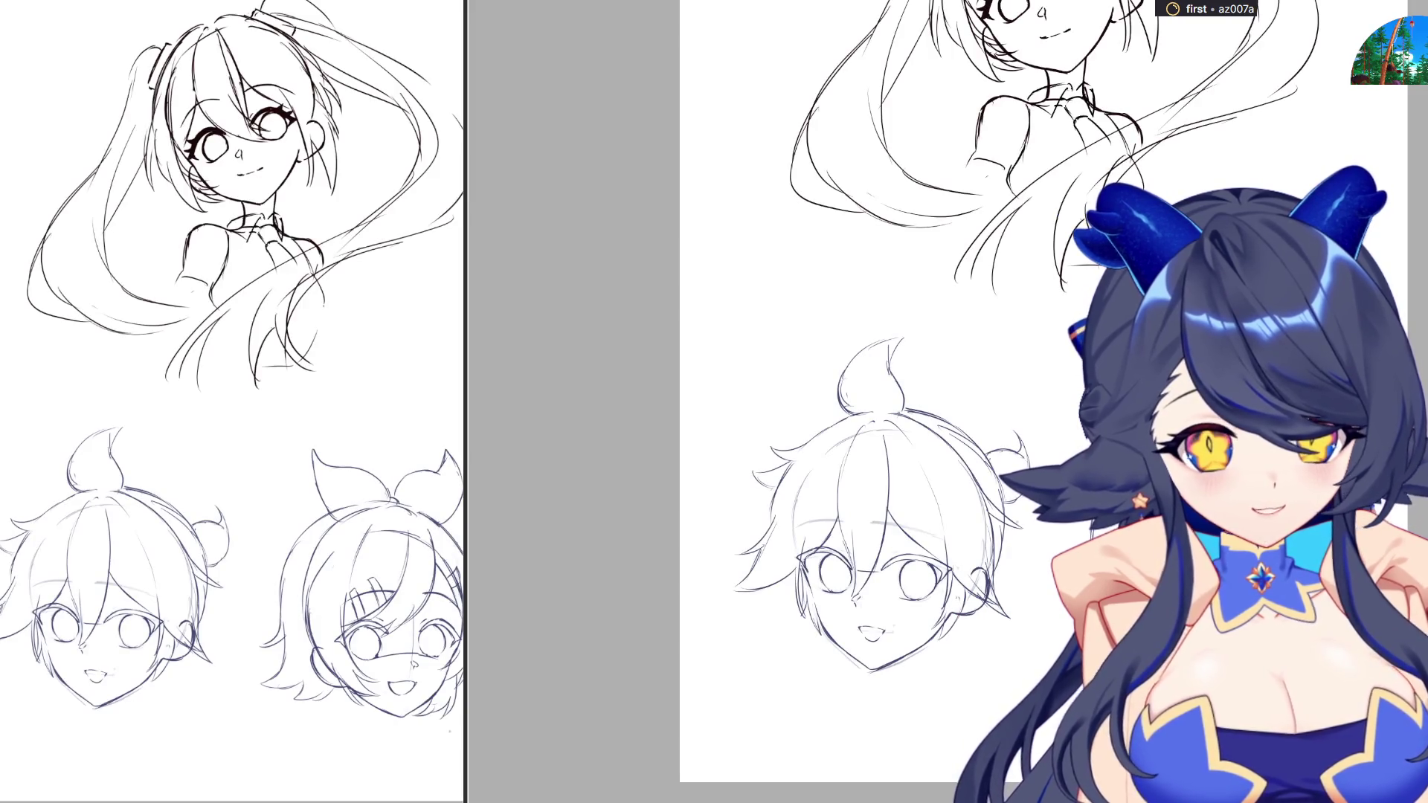
# Fade the sketch to light grey and draw a red upper lid over the bow head's left eye
pyautogui.press('3')
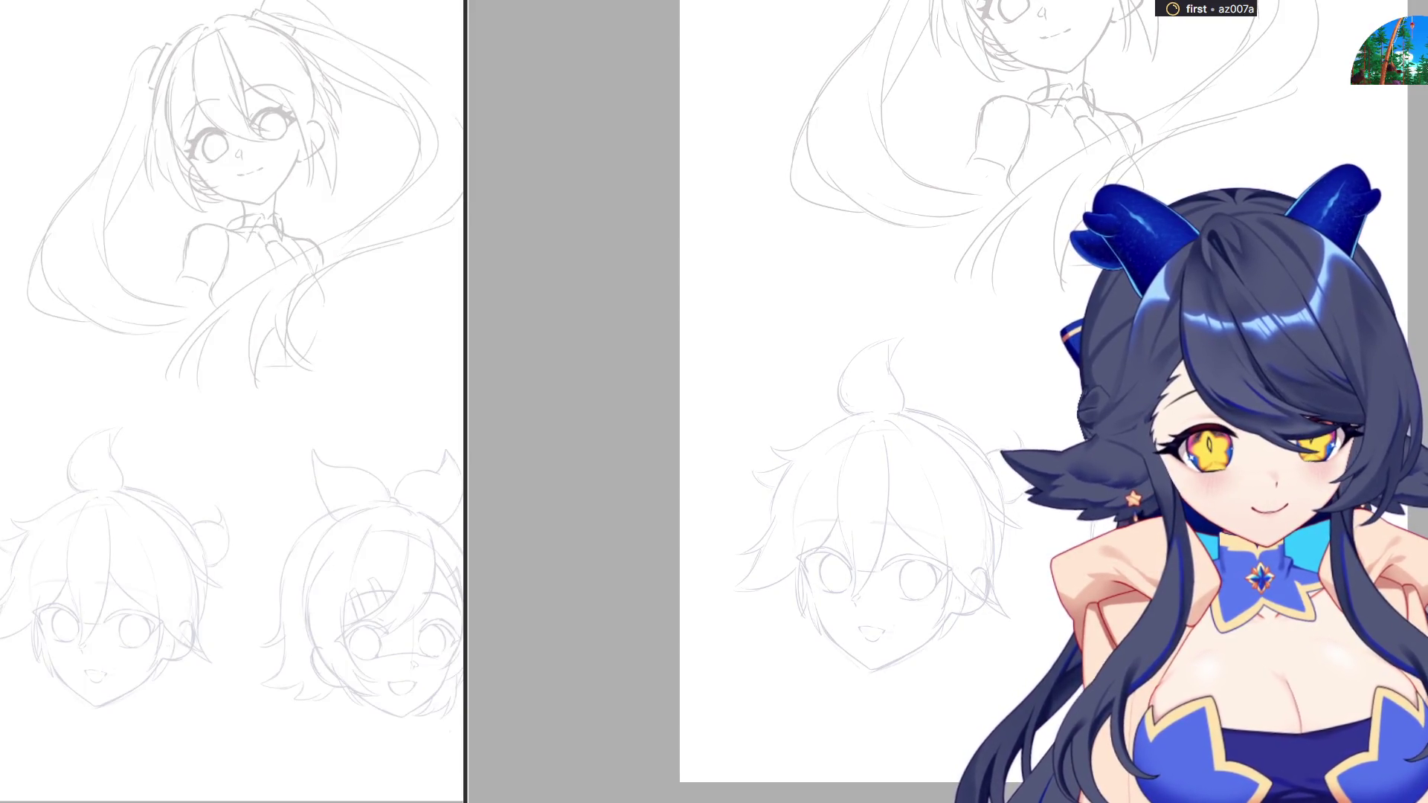
pyautogui.scroll(3, 818, 446)
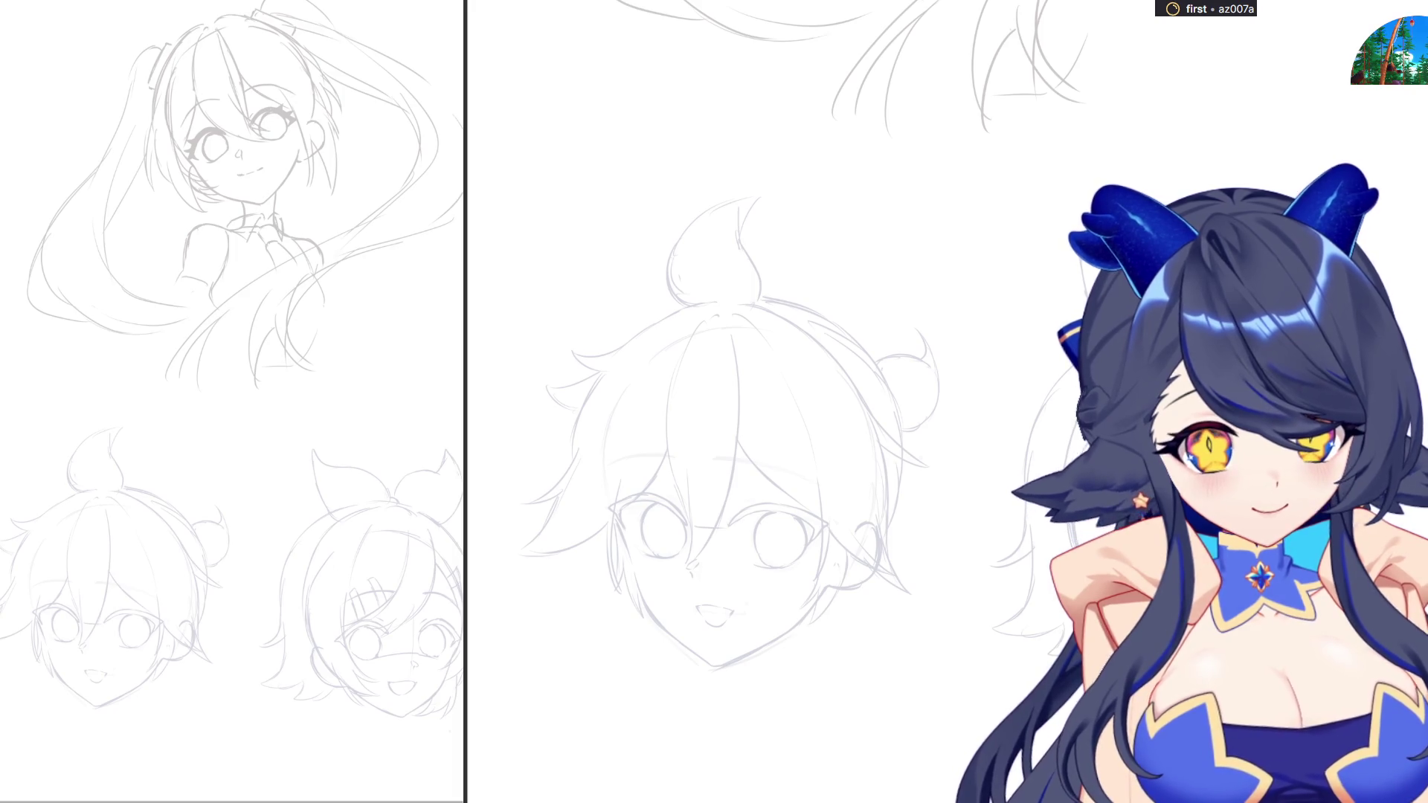
pyautogui.moveTo(699, 544); pyautogui.dragTo(728, 546)
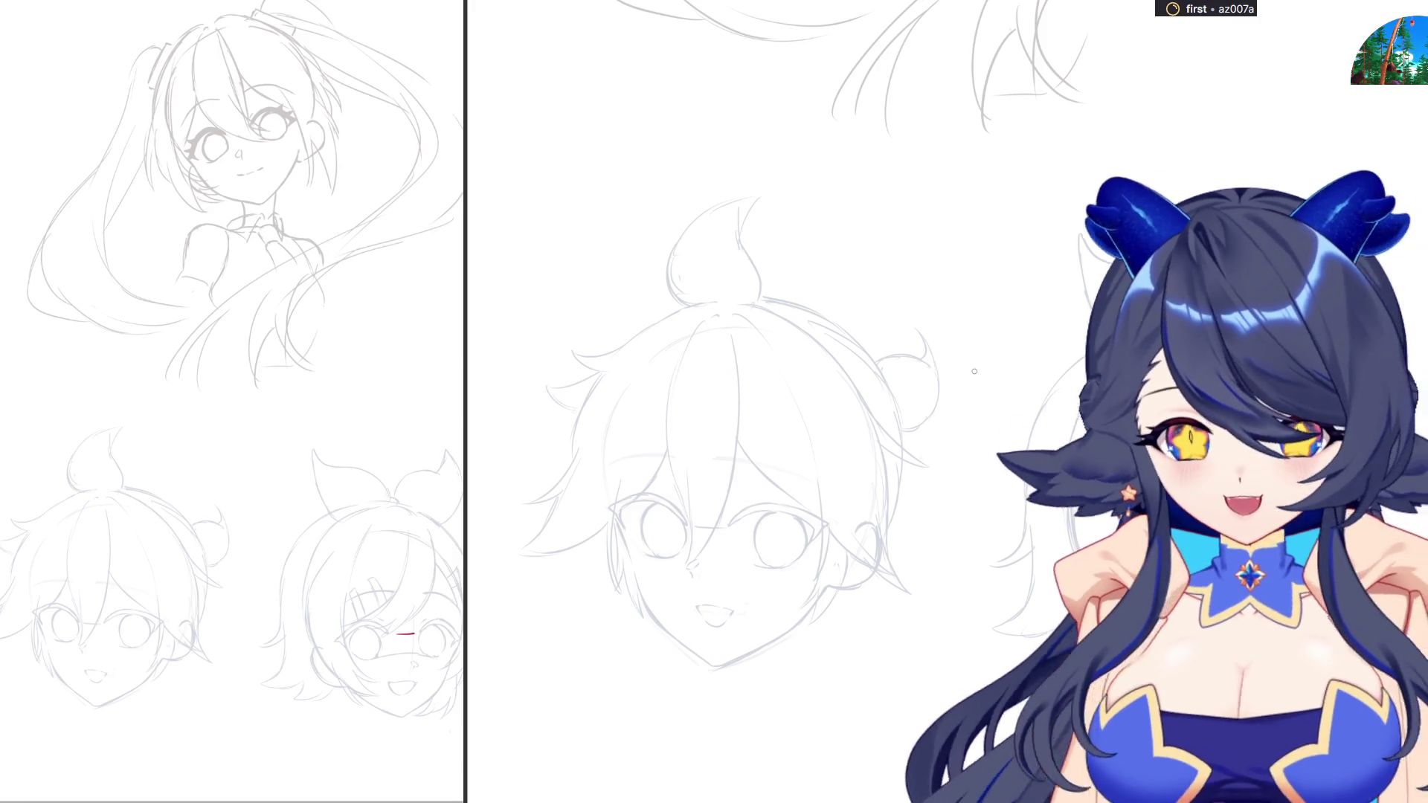
pyautogui.scroll(3, 1059, 615)
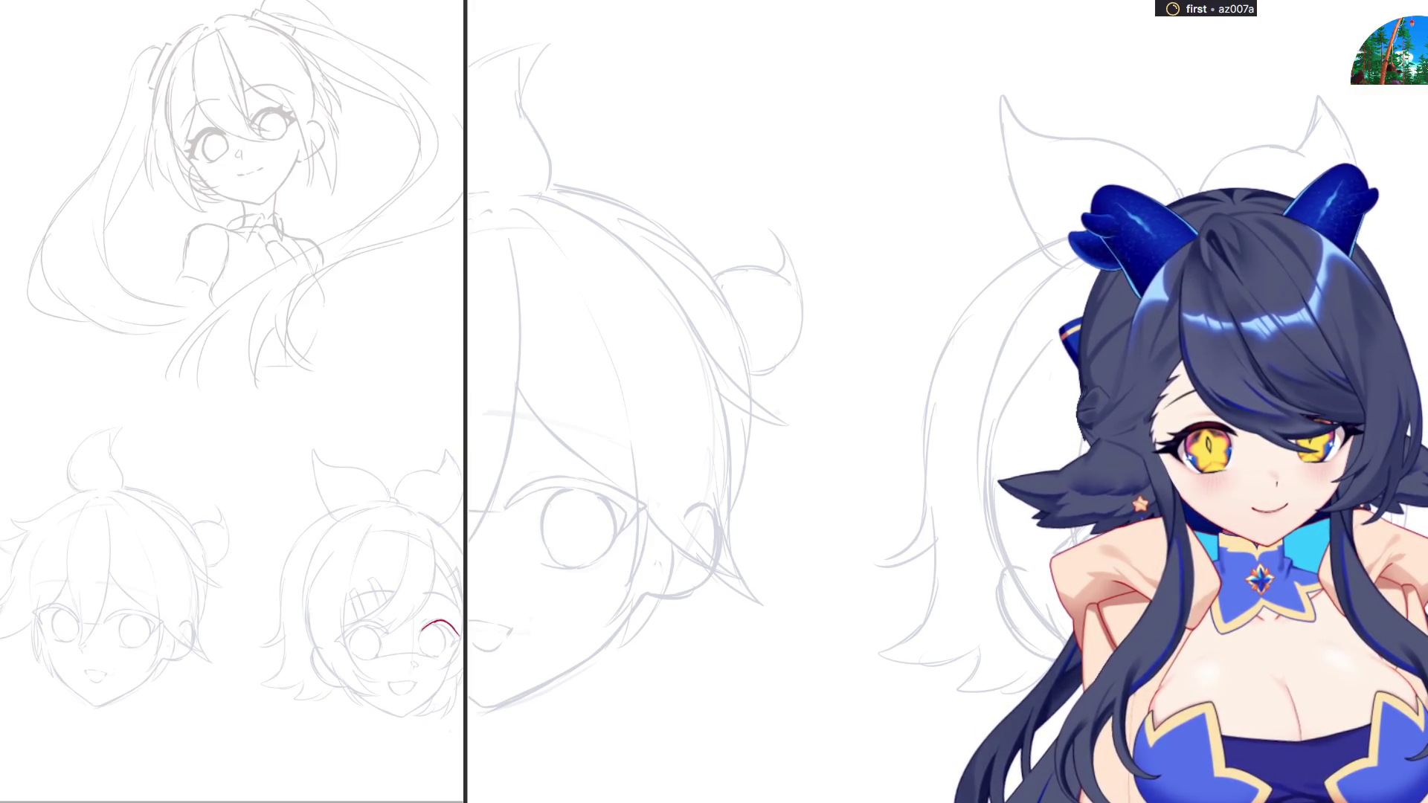
pyautogui.scroll(-3, 743, 417)
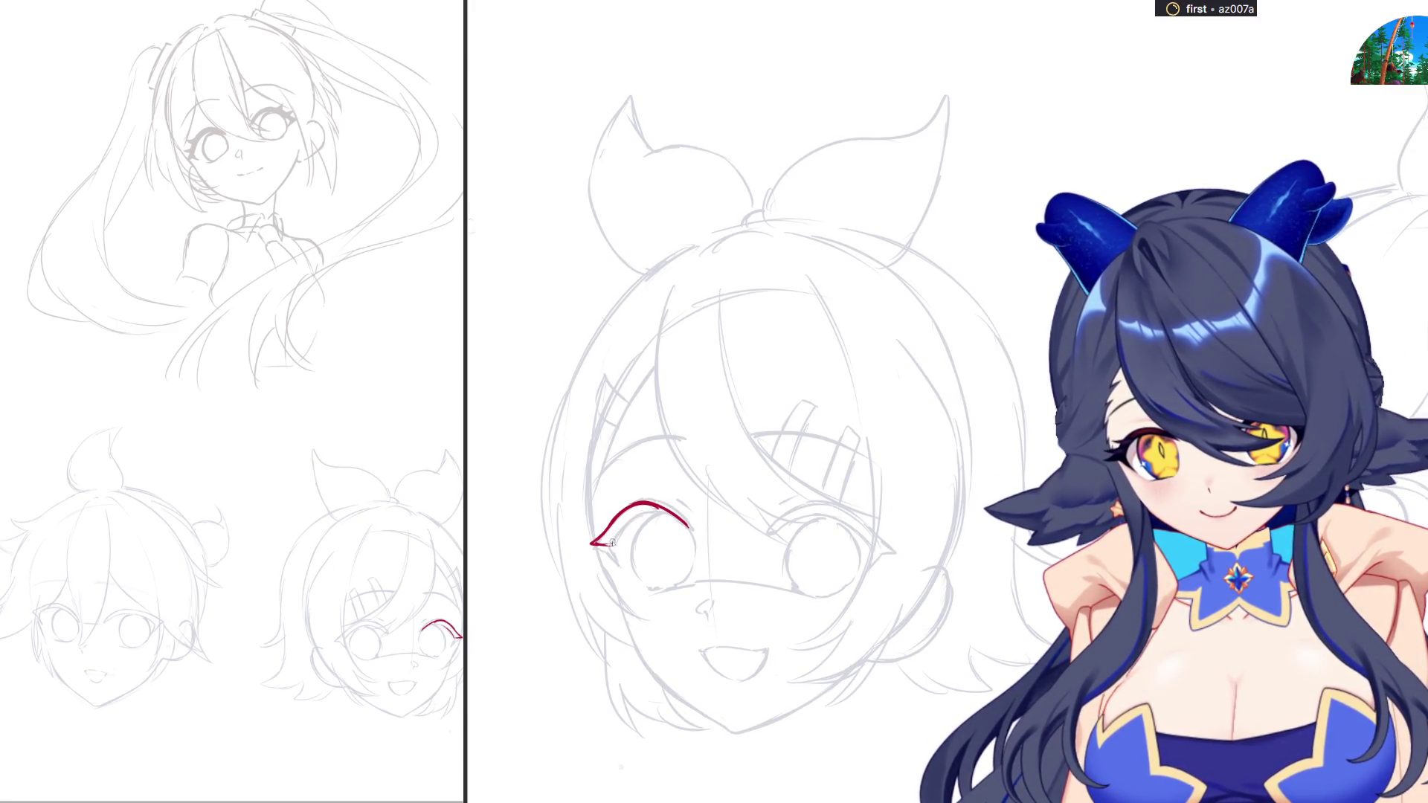
# Thicken the red left-eye arc and fill it solid
pyautogui.moveTo(597, 544); pyautogui.dragTo(669, 513)
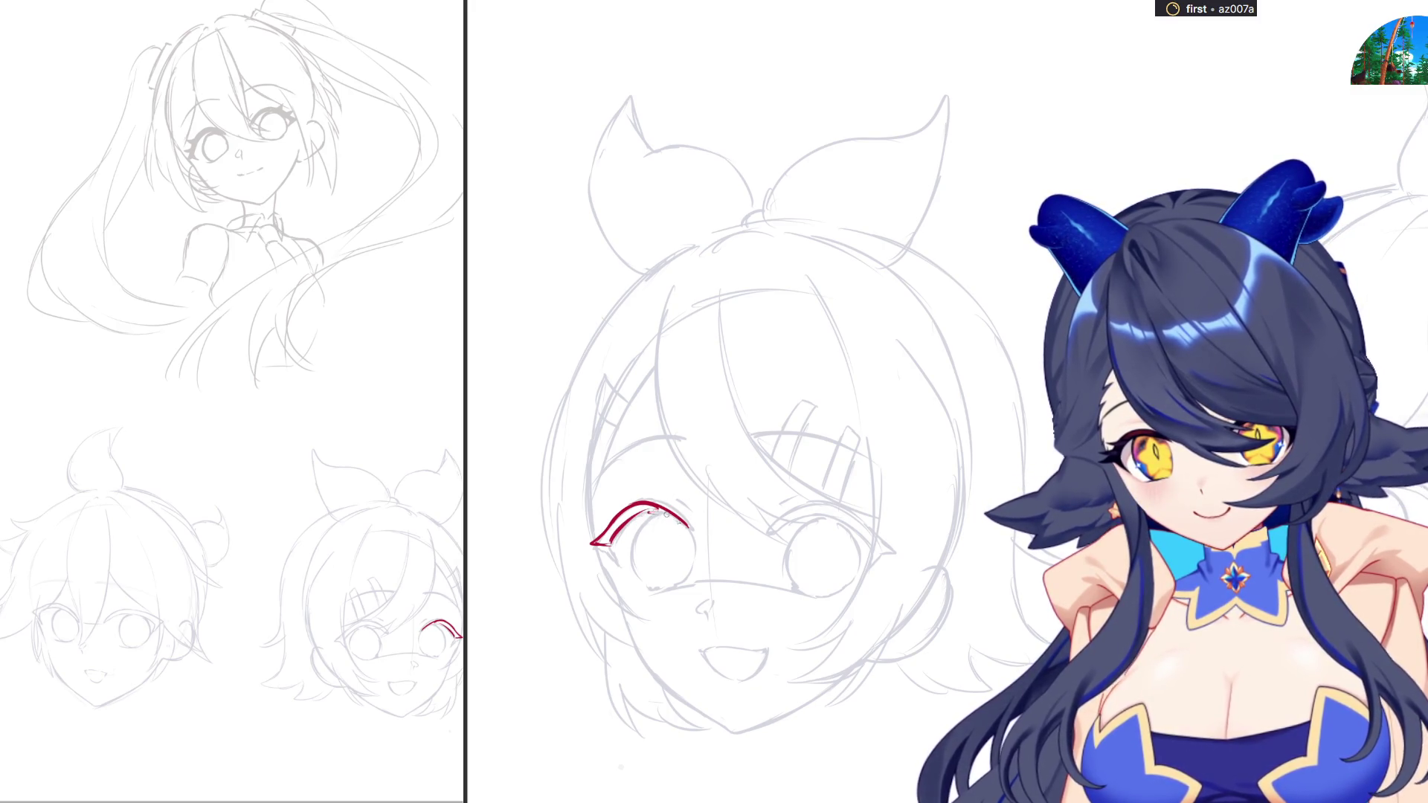
pyautogui.moveTo(644, 508); pyautogui.dragTo(687, 527)
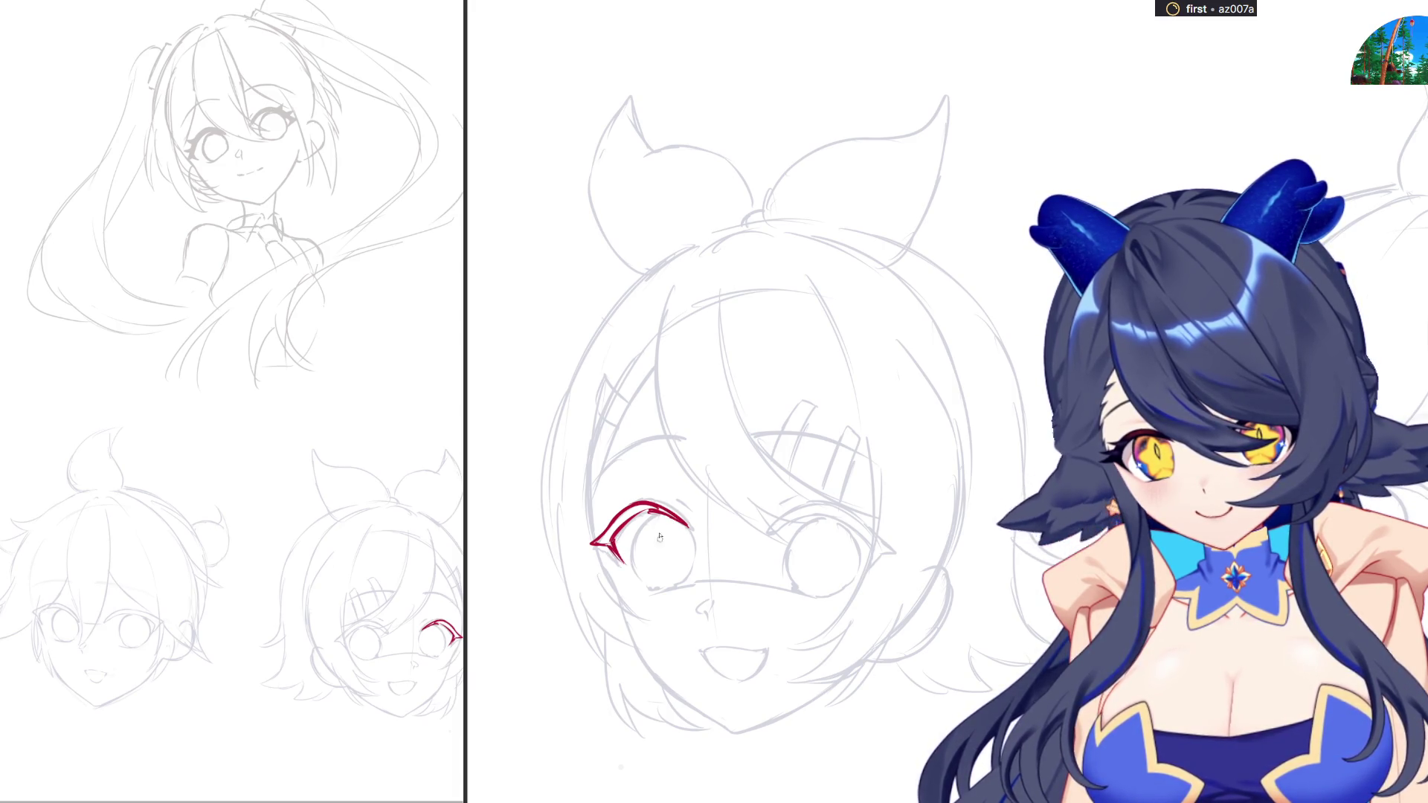
pyautogui.hotkey('alt', 'BackSpace')
pyautogui.hotkey('ctrl', 'z')
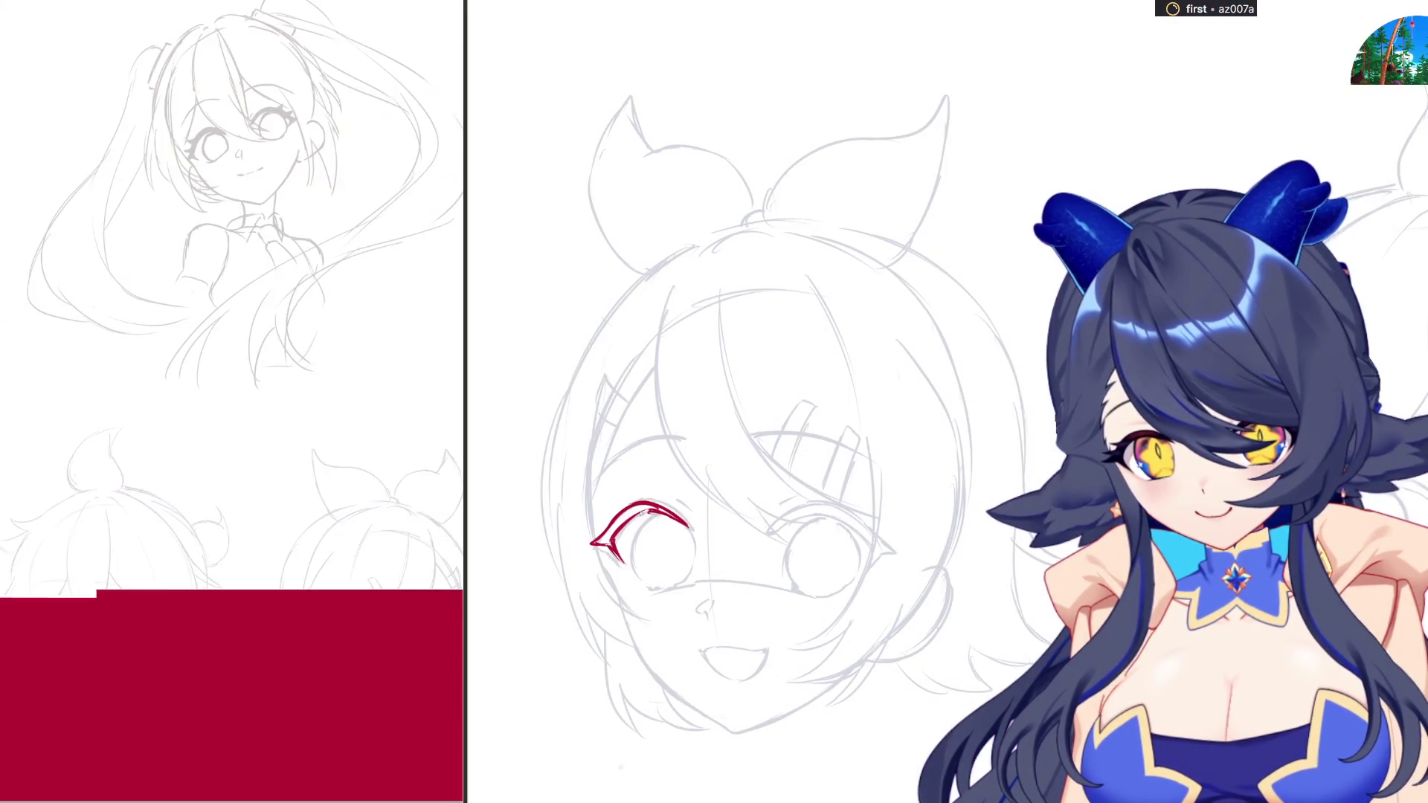
pyautogui.click(644, 514)
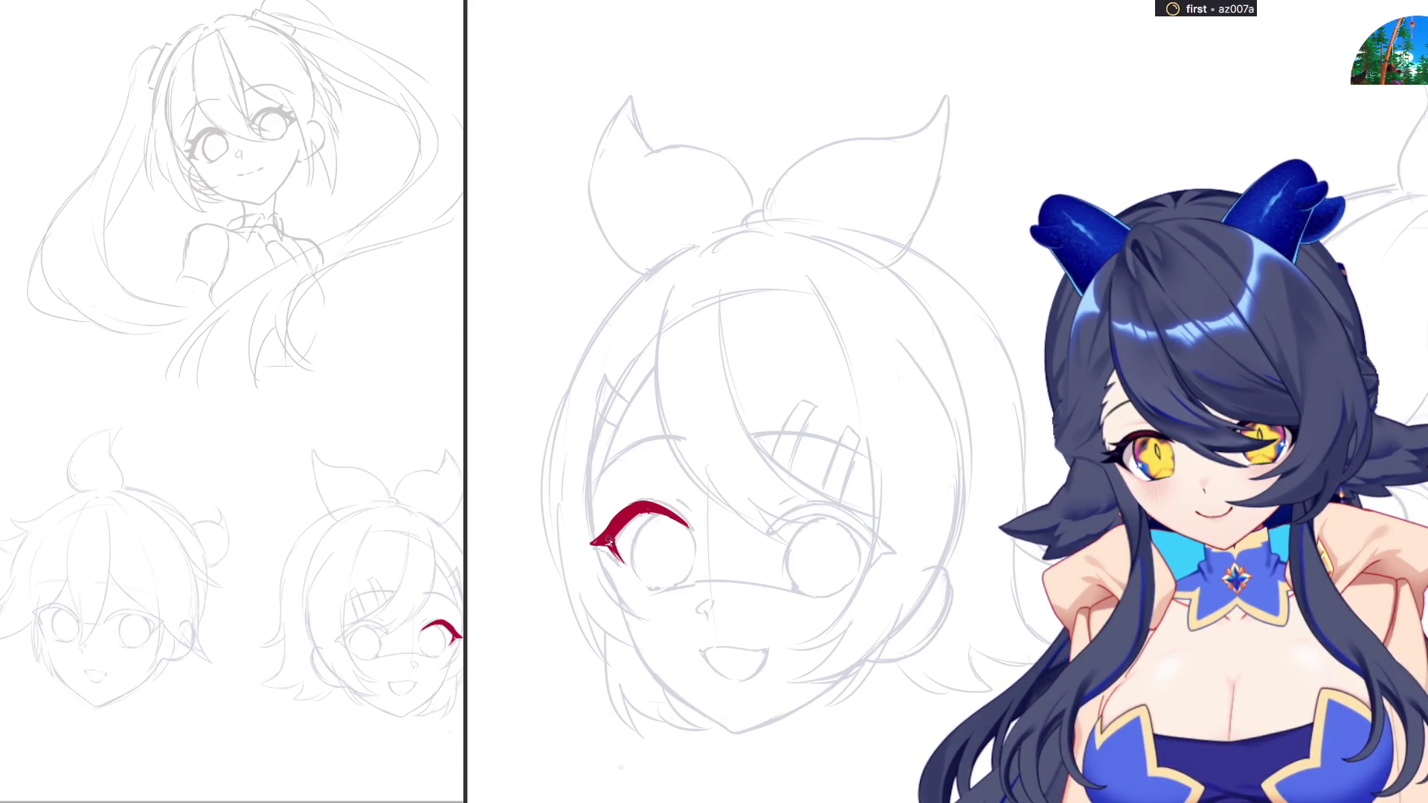
# Add lashes at the left eye's outer corner and close the iris's right side
pyautogui.moveTo(603, 517); pyautogui.dragTo(621, 559)
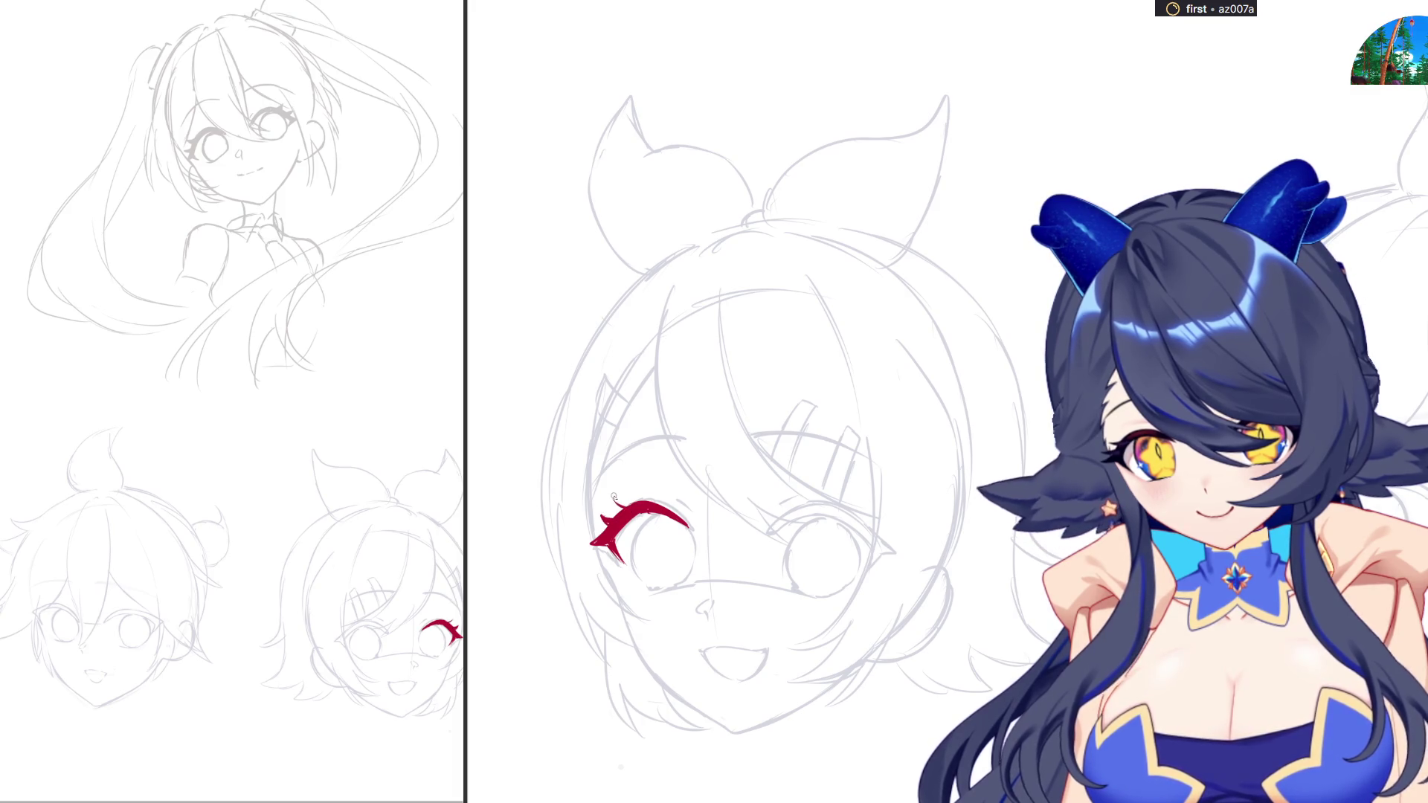
pyautogui.moveTo(624, 514)
pyautogui.mouseDown()
pyautogui.moveTo(615, 501)
pyautogui.moveTo(647, 571)
pyautogui.moveTo(675, 586)
pyautogui.mouseUp()
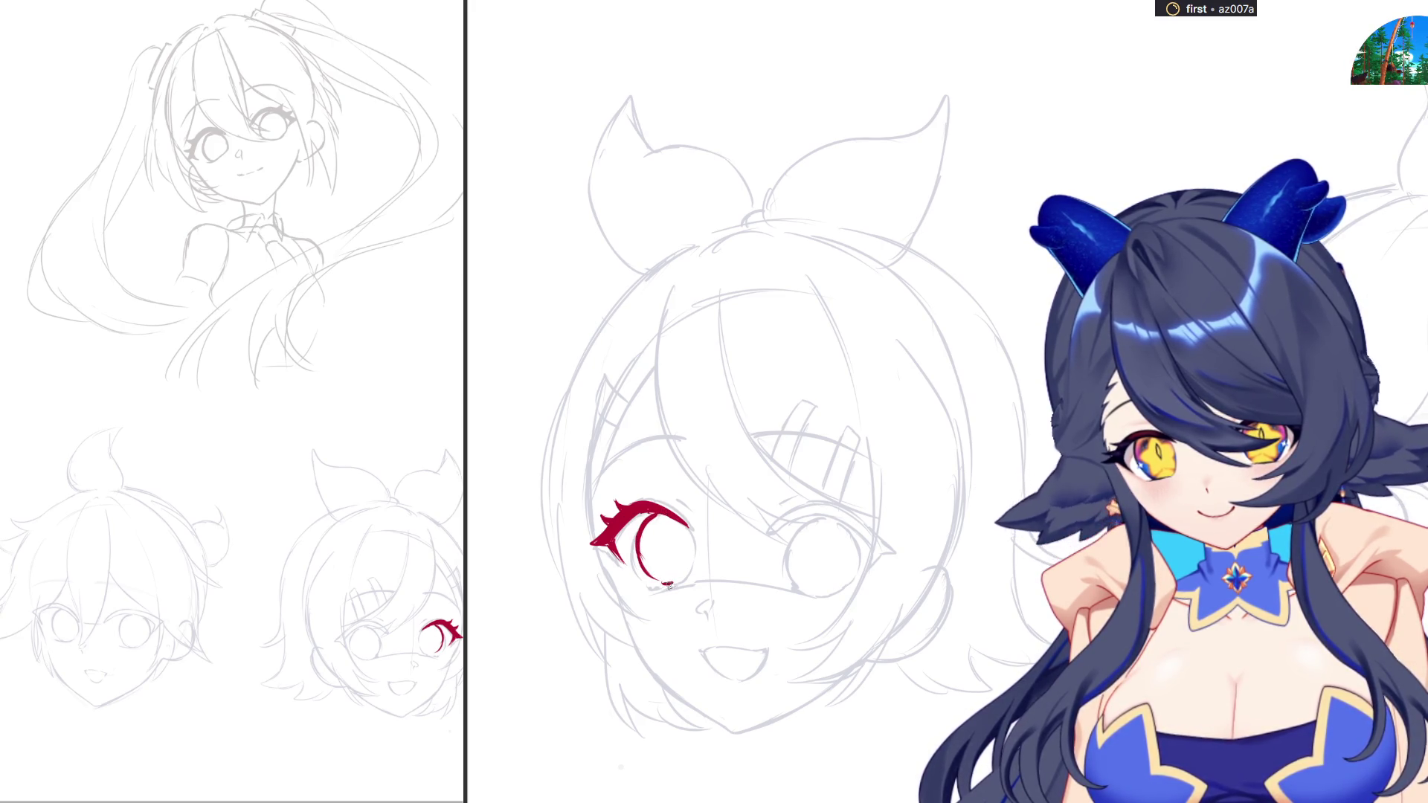
pyautogui.moveTo(684, 521); pyautogui.dragTo(692, 572)
pyautogui.hotkey('ctrl', 'z')
pyautogui.moveTo(684, 520); pyautogui.dragTo(669, 578)
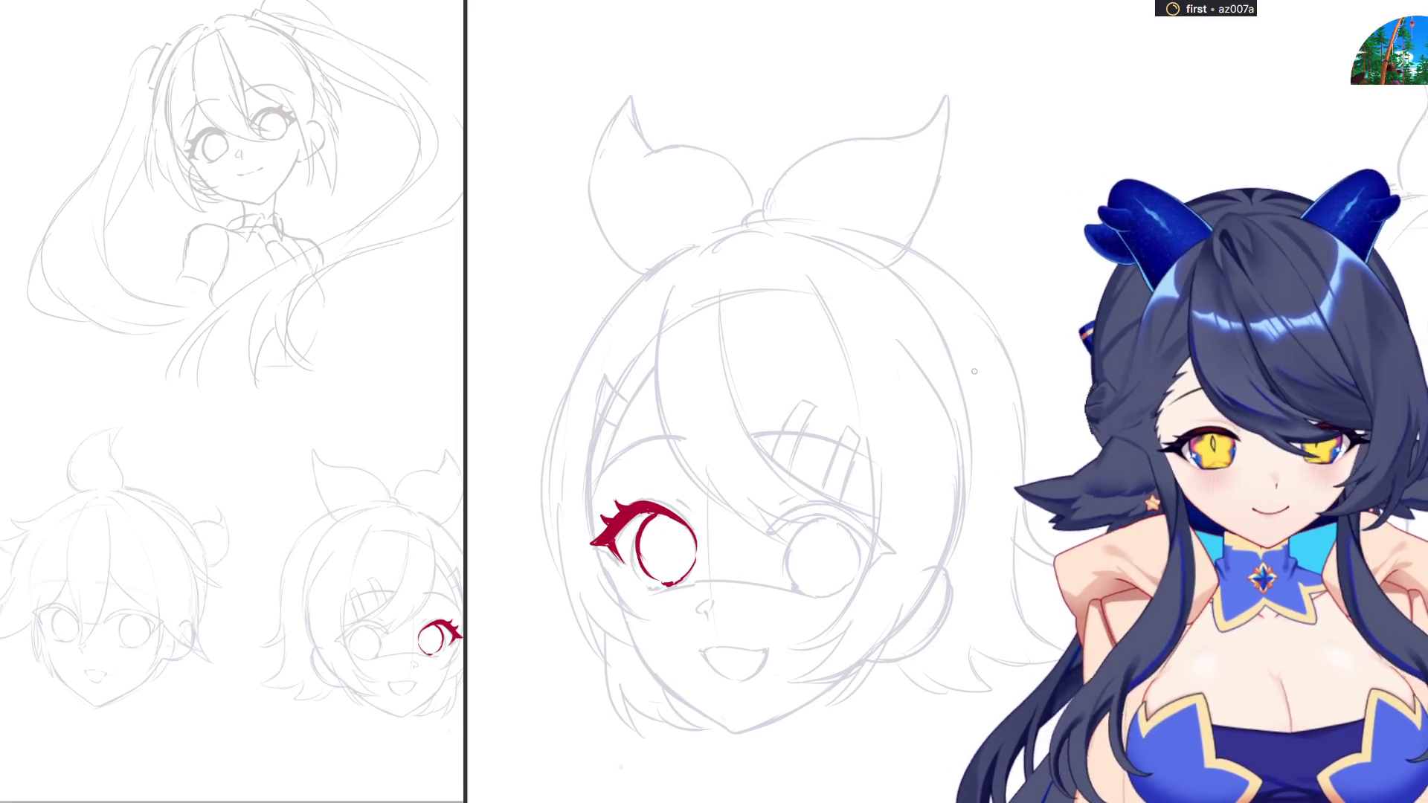
# Ink a bold red upper lid line over the right eye
pyautogui.hscroll(-5, 725, 416)
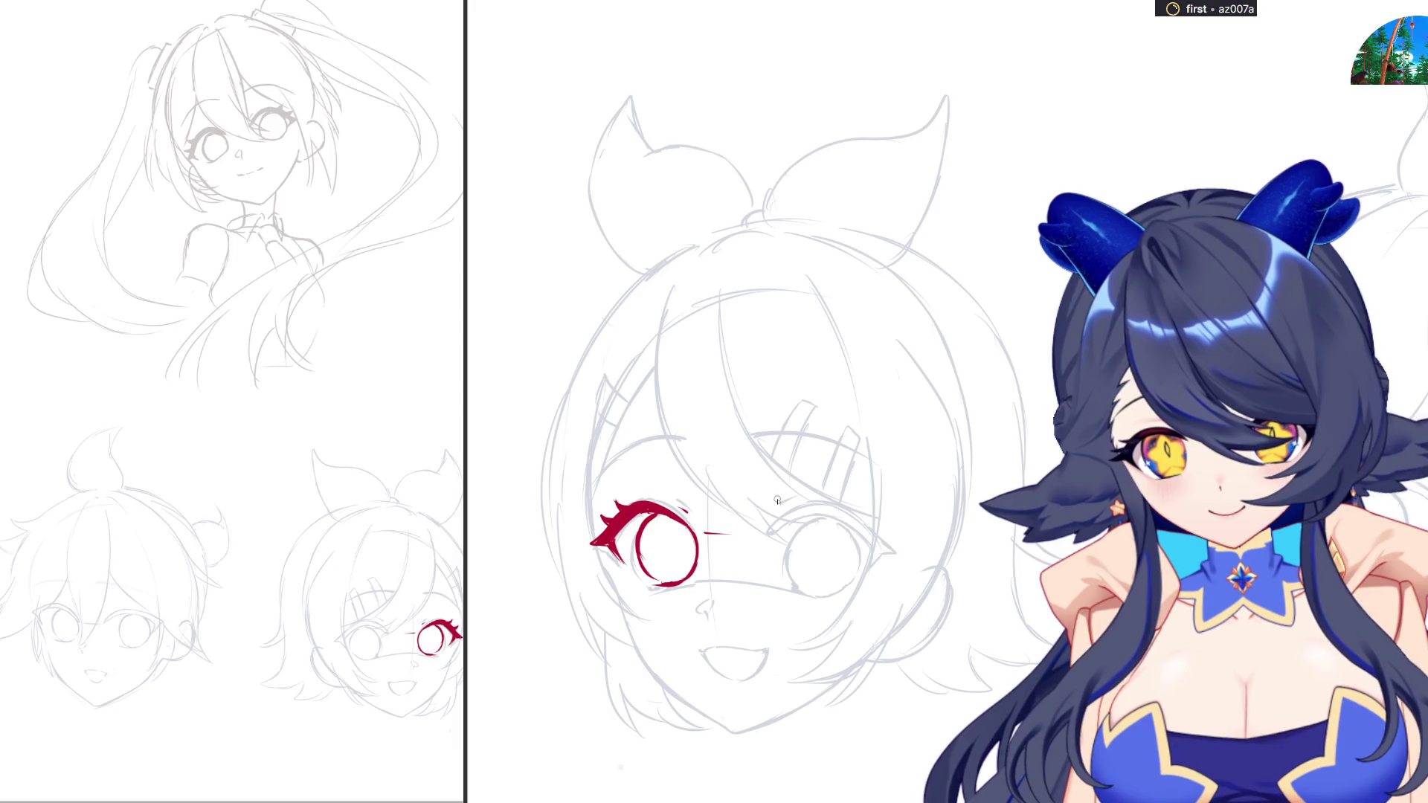
pyautogui.moveTo(759, 529)
pyautogui.mouseDown()
pyautogui.moveTo(790, 508)
pyautogui.moveTo(839, 513)
pyautogui.moveTo(872, 543)
pyautogui.mouseUp()
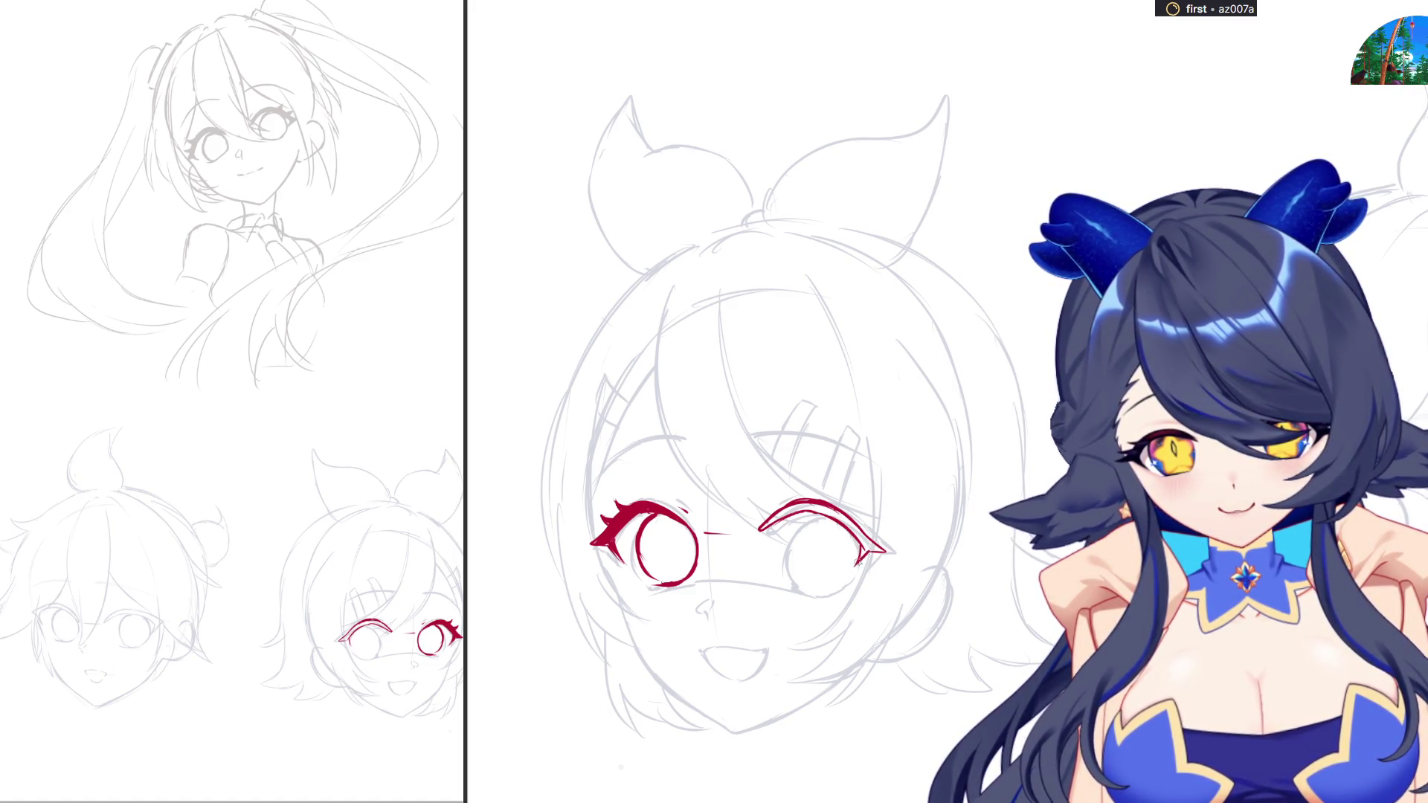
pyautogui.moveTo(760, 530); pyautogui.dragTo(884, 552)
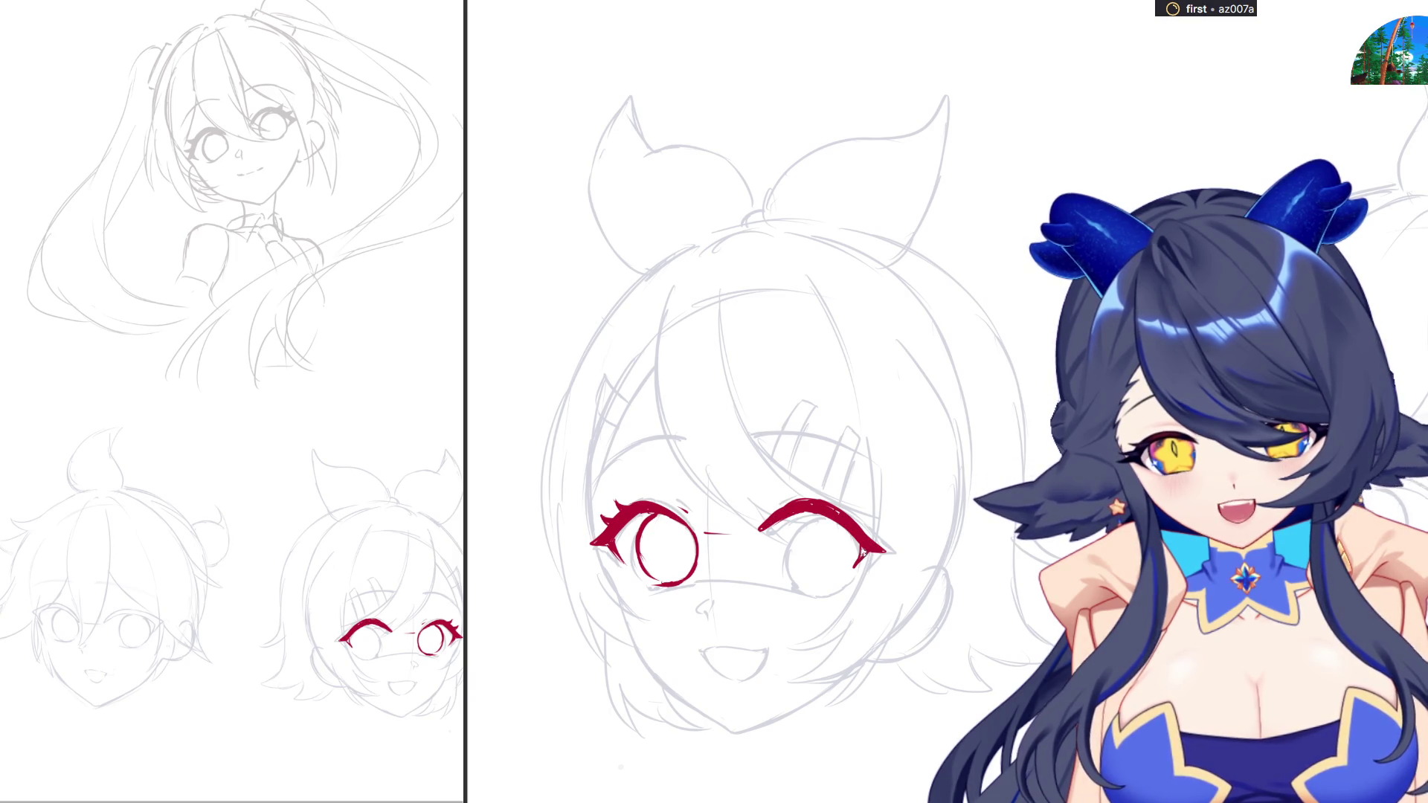